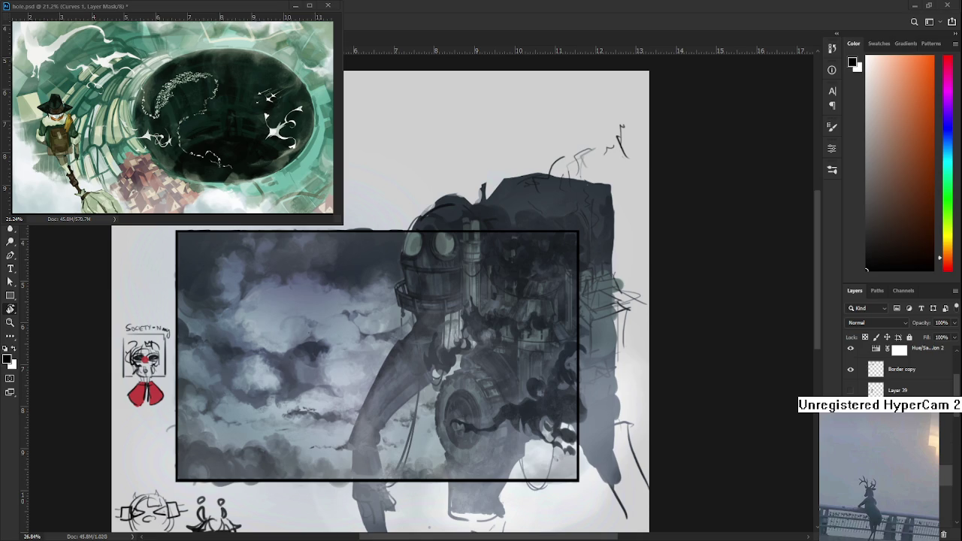
Zoom in and sketch the small figure's body beneath the top hat, erasing stray lines.
{"action": "scroll", "coordinate": [255, 324], "scroll_direction": "up", "scroll_amount": 1}
{"action": "scroll", "coordinate": [256, 324], "scroll_direction": "up", "scroll_amount": 1}
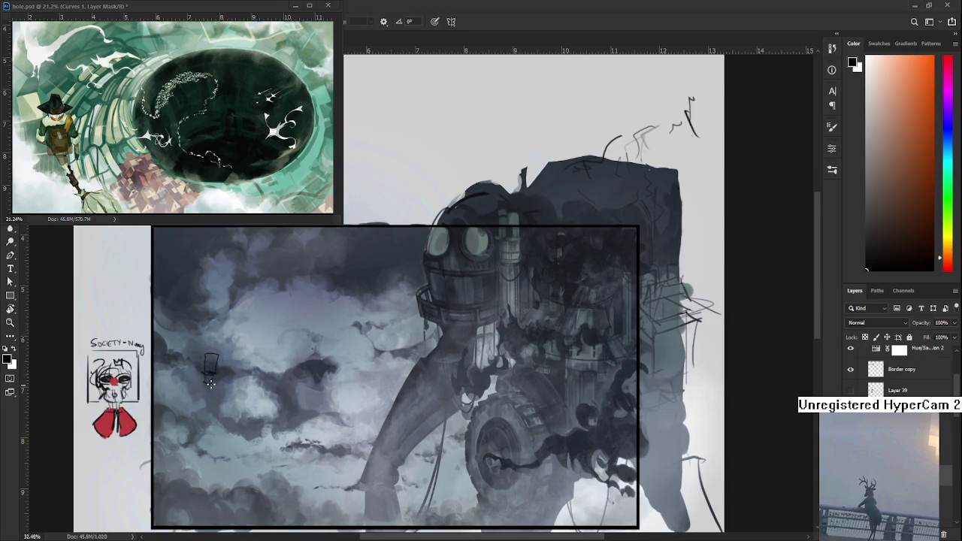
{"action": "mouse_move", "coordinate": [207, 372]}
{"action": "left_mouse_down"}
{"action": "mouse_move", "coordinate": [197, 394]}
{"action": "mouse_move", "coordinate": [205, 401]}
{"action": "mouse_move", "coordinate": [192, 405]}
{"action": "mouse_move", "coordinate": [214, 411]}
{"action": "left_mouse_up"}
{"action": "key", "text": "e"}
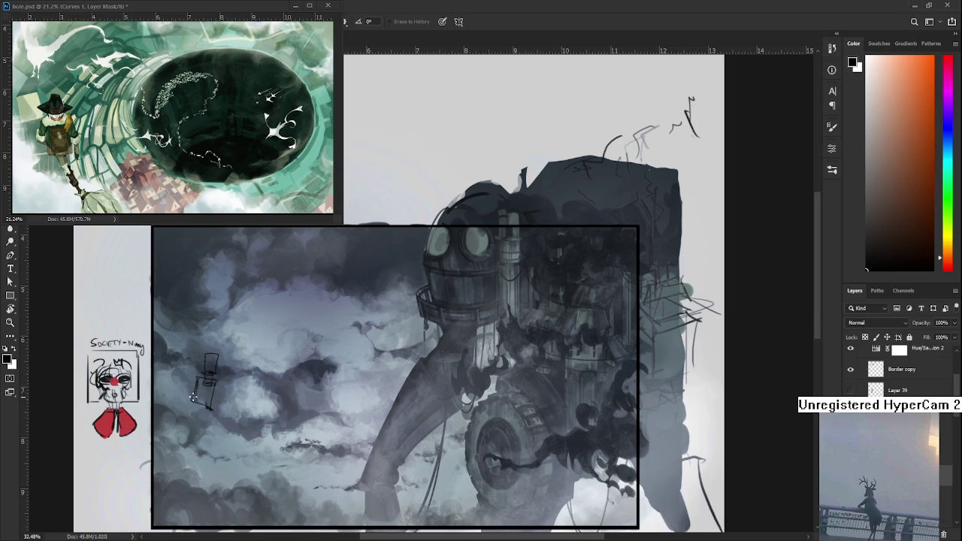
{"action": "key", "text": "b"}
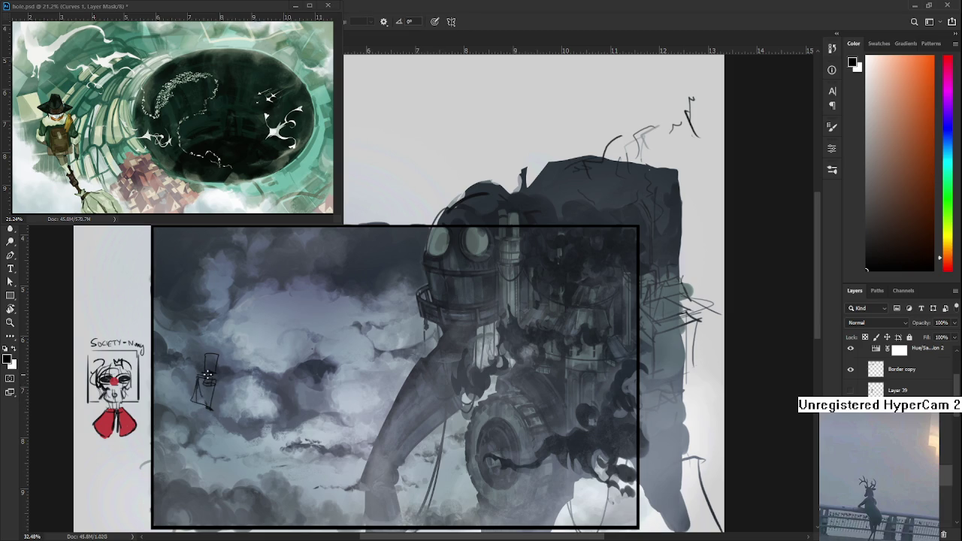
{"action": "mouse_move", "coordinate": [208, 400]}
{"action": "left_mouse_down"}
{"action": "mouse_move", "coordinate": [204, 368]}
{"action": "mouse_move", "coordinate": [190, 377]}
{"action": "mouse_move", "coordinate": [192, 394]}
{"action": "left_mouse_up"}
{"action": "mouse_move", "coordinate": [205, 369]}
{"action": "left_mouse_down"}
{"action": "mouse_move", "coordinate": [205, 391]}
{"action": "mouse_move", "coordinate": [185, 387]}
{"action": "left_mouse_up"}
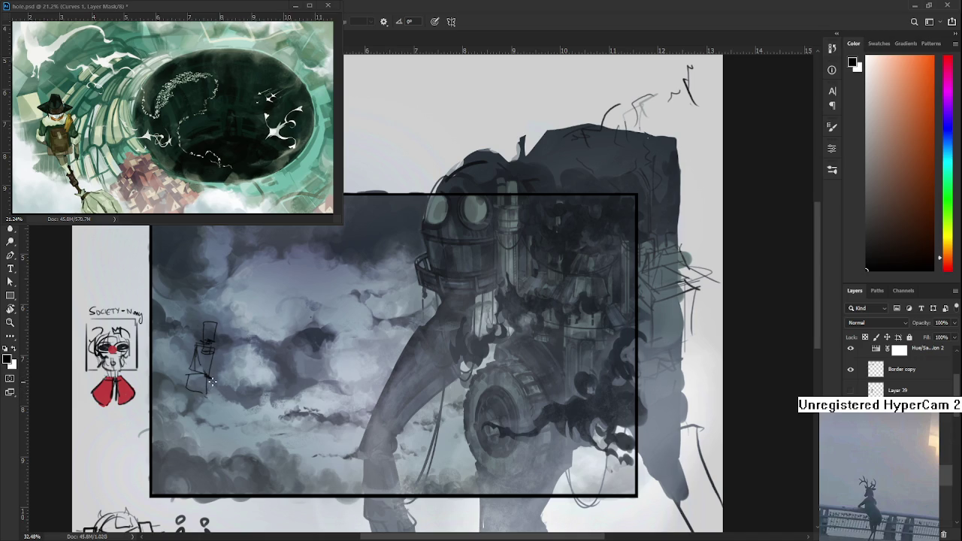
Sketch the figure's lower body and leg, redrawing an undone line below its base.
{"action": "left_click_drag", "start_coordinate": [208, 374], "coordinate": [205, 385]}
{"action": "left_click_drag", "start_coordinate": [201, 408], "coordinate": [210, 448]}
{"action": "key", "text": "ctrl+z"}
{"action": "key", "text": "ctrl+z"}
{"action": "mouse_move", "coordinate": [215, 410]}
{"action": "left_mouse_down"}
{"action": "mouse_move", "coordinate": [215, 446]}
{"action": "mouse_move", "coordinate": [204, 446]}
{"action": "left_mouse_up"}
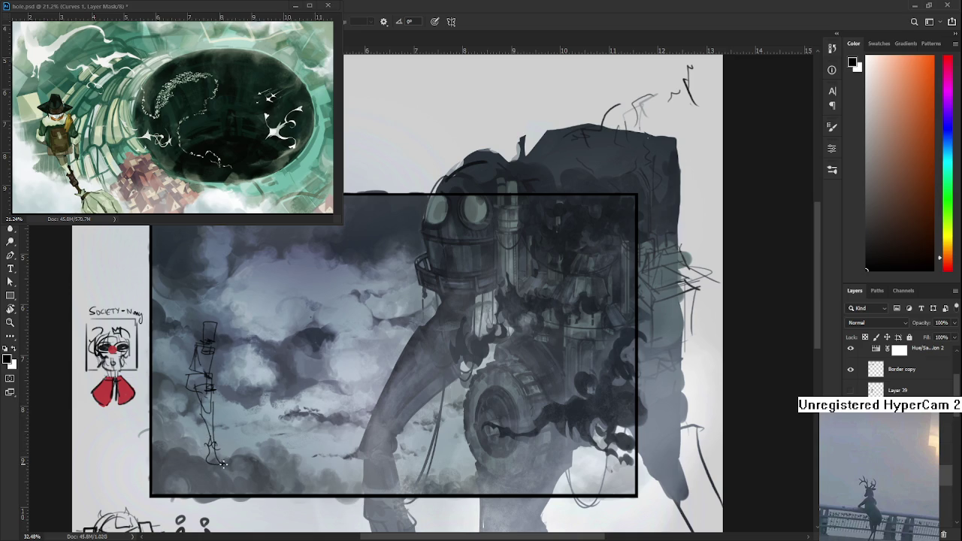
{"action": "left_click_drag", "start_coordinate": [186, 404], "coordinate": [190, 394]}
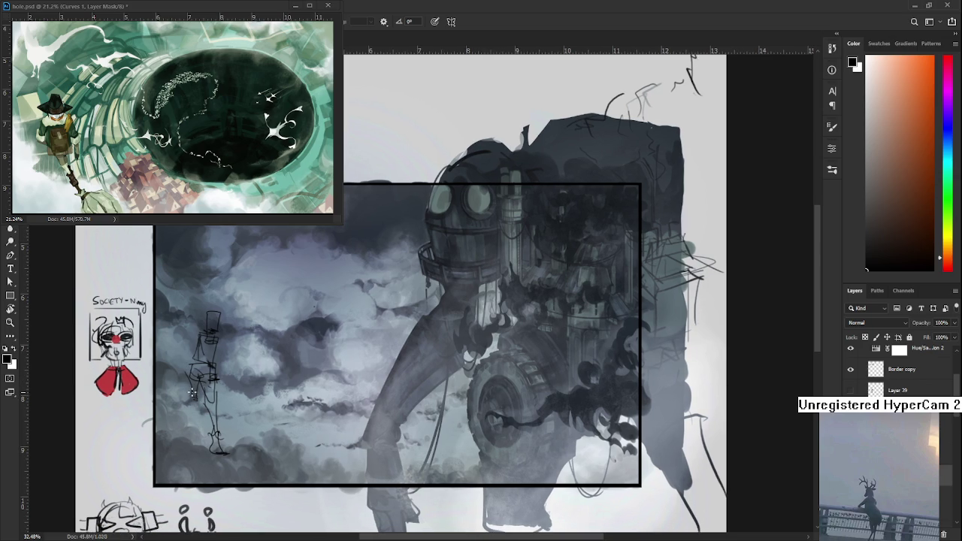
{"action": "left_click_drag", "start_coordinate": [193, 417], "coordinate": [202, 434]}
{"action": "left_click_drag", "start_coordinate": [194, 434], "coordinate": [191, 418]}
Readjust the top hat with Free Transform and sketch an arm from the figure's shoulder.
{"action": "left_click_drag", "start_coordinate": [221, 334], "coordinate": [236, 362]}
{"action": "key", "text": "ctrl+t"}
{"action": "key", "text": "Return"}
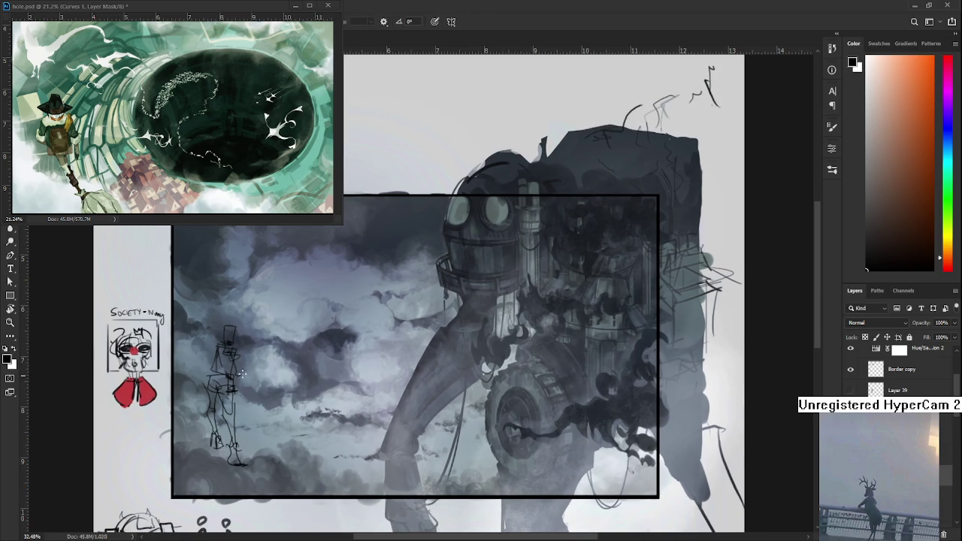
{"action": "left_click_drag", "start_coordinate": [236, 378], "coordinate": [250, 409]}
{"action": "left_click_drag", "start_coordinate": [238, 339], "coordinate": [240, 354]}
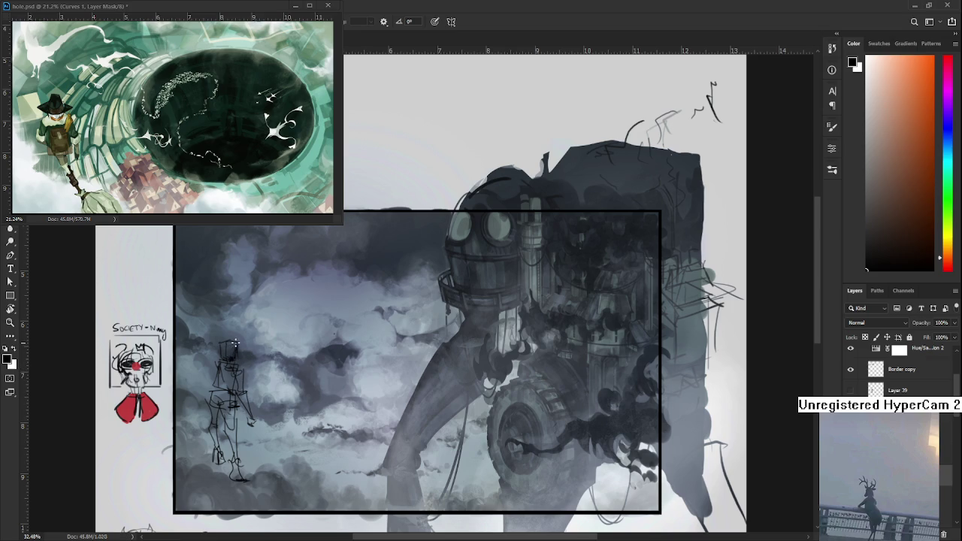
{"action": "key", "text": "e"}
{"action": "key", "text": "b"}
Select the figure's head and scale it down with Free Transform.
{"action": "left_click_drag", "start_coordinate": [240, 371], "coordinate": [248, 362]}
{"action": "key", "text": "l"}
{"action": "key", "text": "ctrl+t"}
{"action": "left_click_drag", "start_coordinate": [254, 329], "coordinate": [253, 358]}
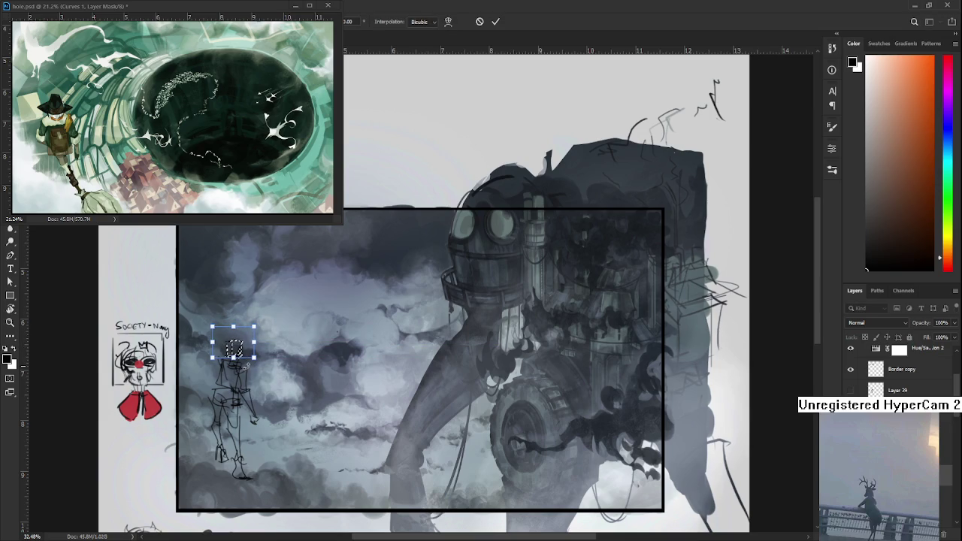
{"action": "key", "text": "Return"}
{"action": "key", "text": "ctrl+d"}
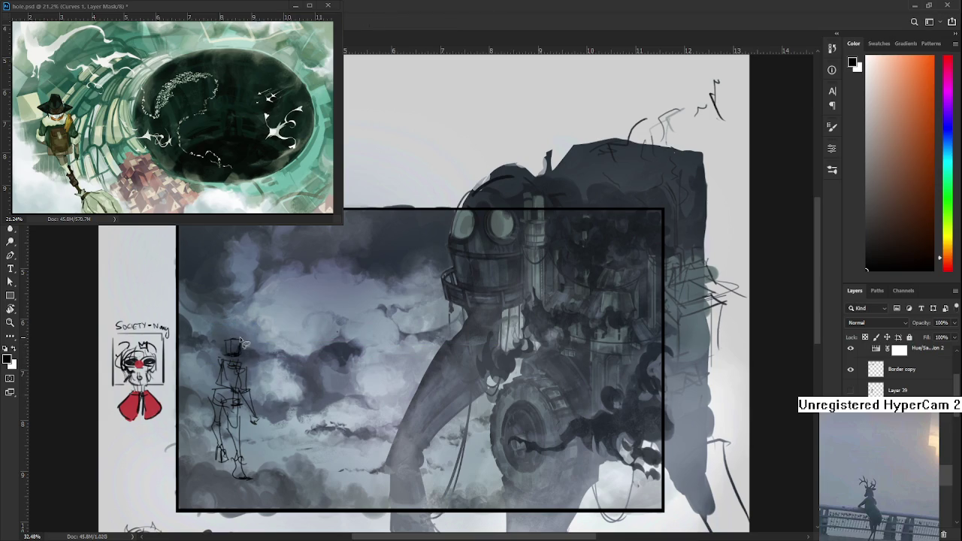
{"action": "key", "text": "e"}
{"action": "key", "text": "b"}
{"action": "key", "text": "e"}
Lasso the figure's left leg and reshape it with Free Transform.
{"action": "key", "text": "i"}
{"action": "left_click_drag", "start_coordinate": [216, 413], "coordinate": [228, 469]}
{"action": "key", "text": "ctrl+t"}
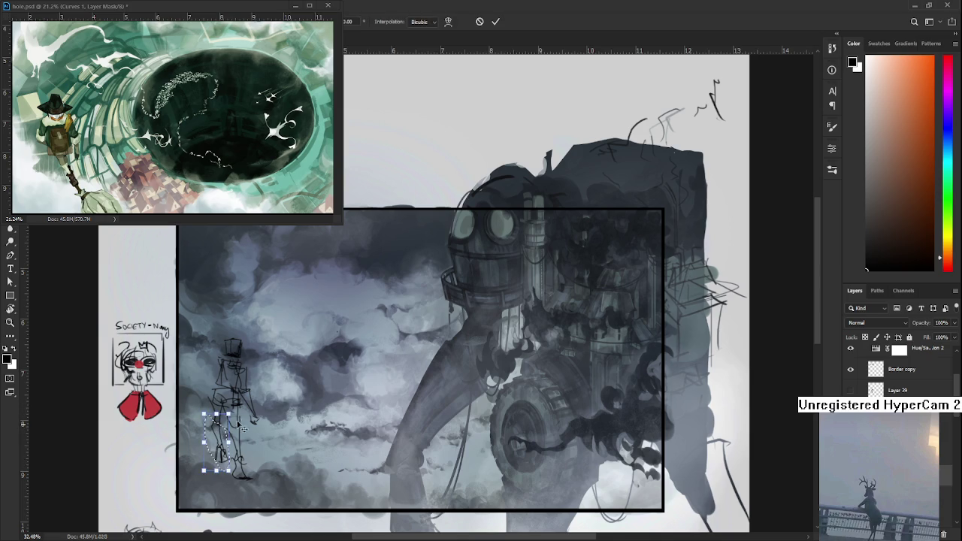
{"action": "left_click_drag", "start_coordinate": [225, 444], "coordinate": [239, 455]}
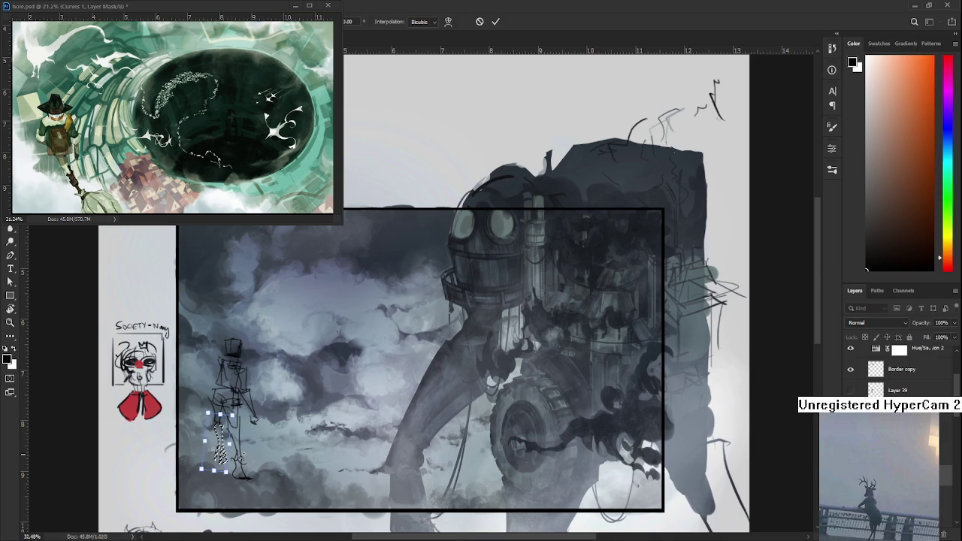
{"action": "key", "text": "Return"}
{"action": "key", "text": "e"}
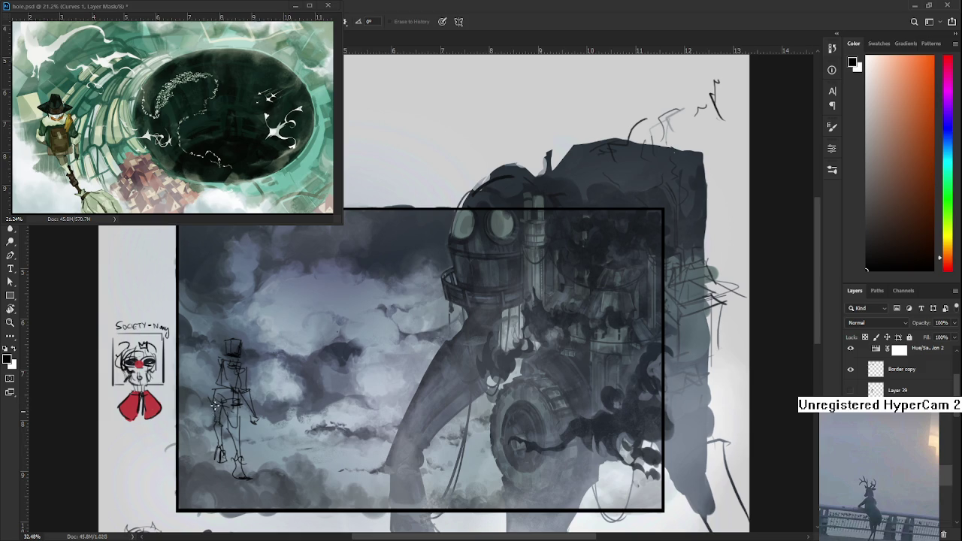
{"action": "key", "text": "b"}
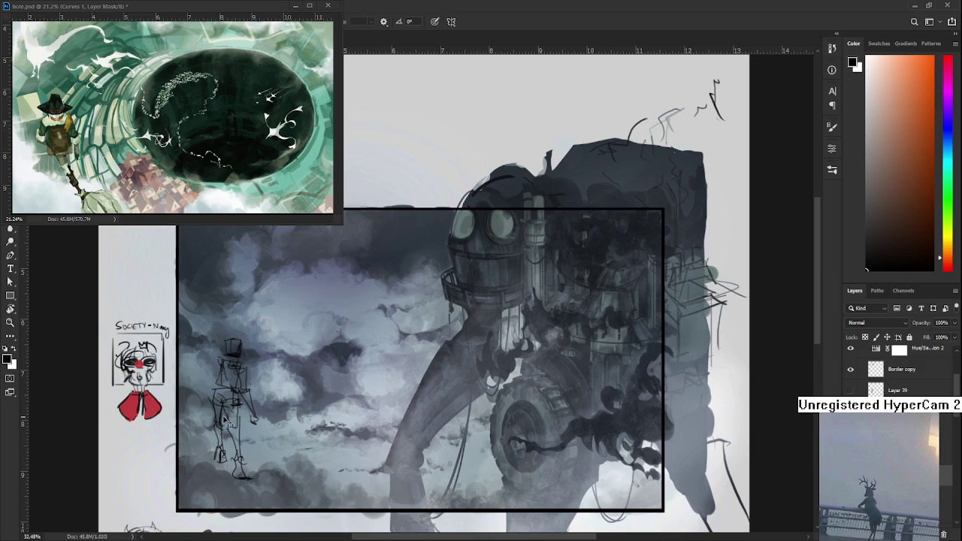
Paint eyes on the figure's head, then select the head with an oval for transforming.
{"action": "key", "text": "e"}
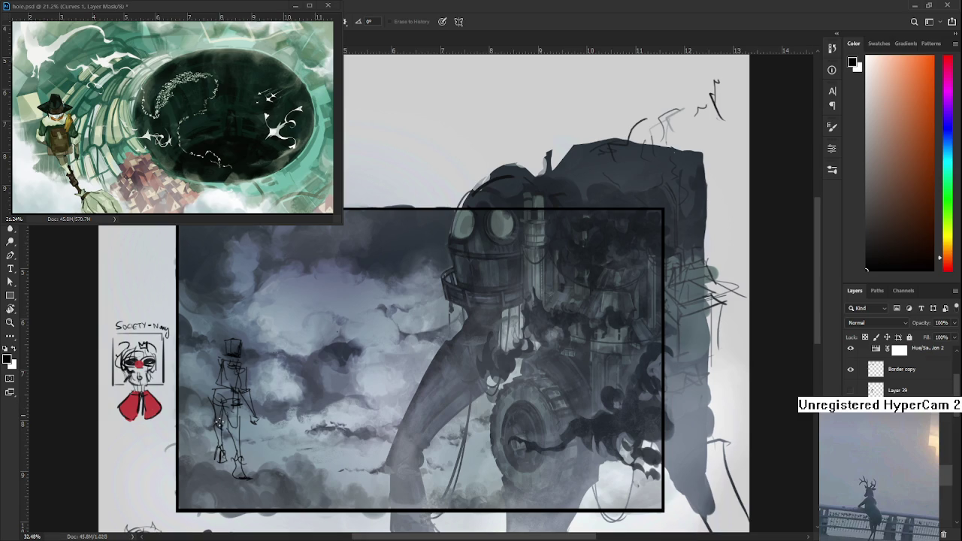
{"action": "scroll", "coordinate": [225, 391], "scroll_direction": "up", "scroll_amount": 2}
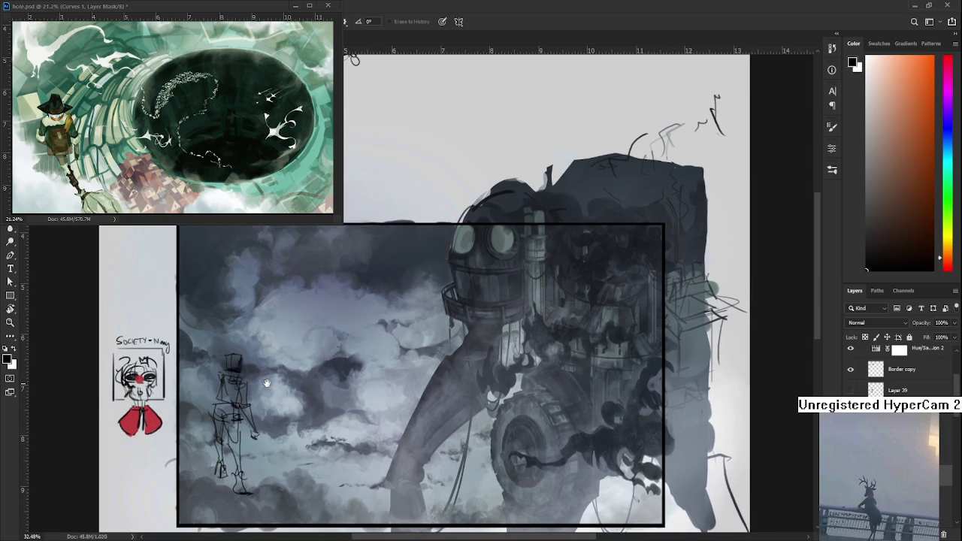
{"action": "key", "text": "b"}
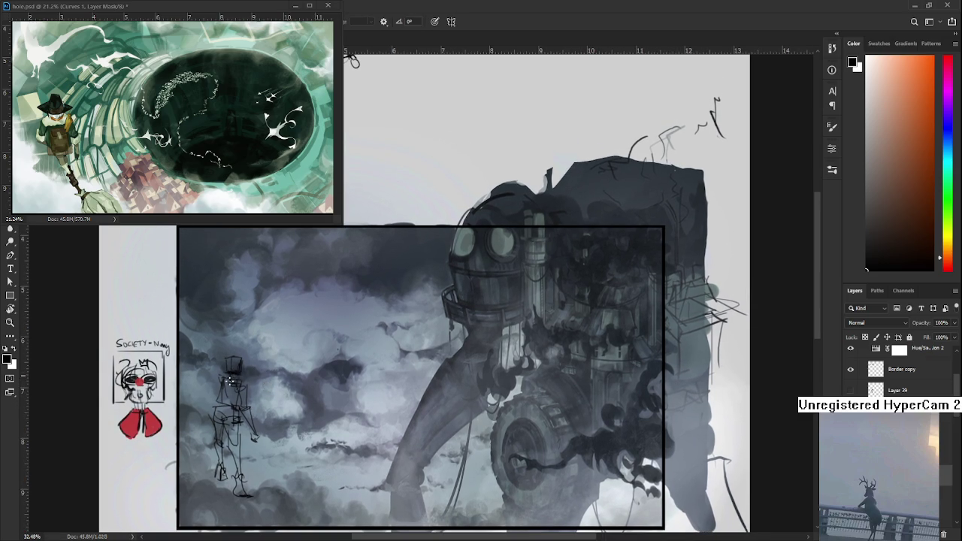
{"action": "left_click_drag", "start_coordinate": [241, 384], "coordinate": [234, 381]}
{"action": "key", "text": "m"}
{"action": "mouse_move", "coordinate": [214, 343]}
{"action": "left_mouse_down"}
{"action": "mouse_move", "coordinate": [257, 376]}
{"action": "mouse_move", "coordinate": [231, 372]}
{"action": "left_mouse_up"}
{"action": "key", "text": "ctrl+t"}
{"action": "key", "text": "Return"}
{"action": "key", "text": "ctrl+d"}
Lasso the head freehand and tilt and shift it with Free Transform.
{"action": "scroll", "coordinate": [295, 366], "scroll_direction": "down", "scroll_amount": 2}
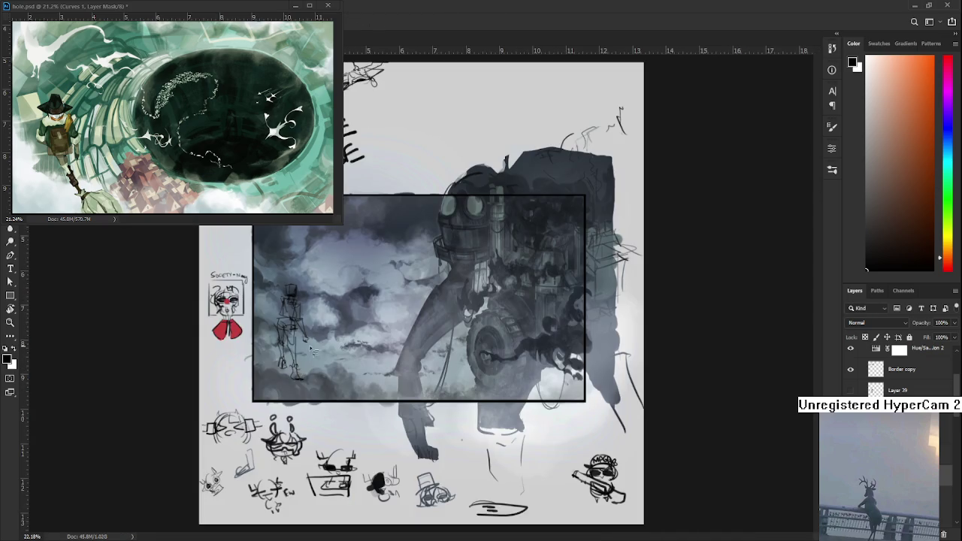
{"action": "scroll", "coordinate": [297, 353], "scroll_direction": "up", "scroll_amount": 3}
{"action": "scroll", "coordinate": [297, 331], "scroll_direction": "up", "scroll_amount": 2}
{"action": "scroll", "coordinate": [298, 330], "scroll_direction": "up", "scroll_amount": 1}
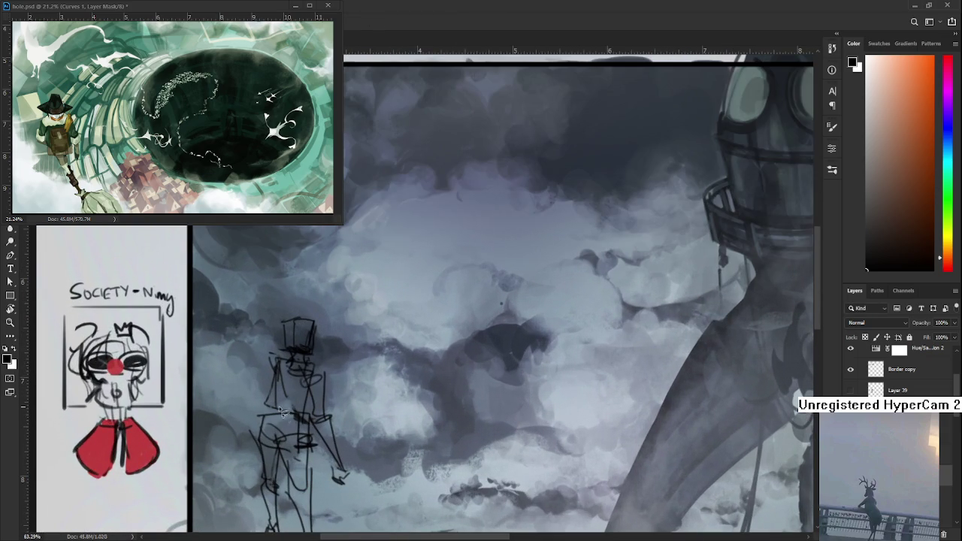
{"action": "mouse_move", "coordinate": [285, 414]}
{"action": "left_mouse_down"}
{"action": "mouse_move", "coordinate": [336, 382]}
{"action": "mouse_move", "coordinate": [301, 410]}
{"action": "left_mouse_up"}
{"action": "key", "text": "ctrl+t"}
{"action": "mouse_move", "coordinate": [354, 379]}
{"action": "left_mouse_down"}
{"action": "mouse_move", "coordinate": [361, 357]}
{"action": "mouse_move", "coordinate": [348, 366]}
{"action": "left_mouse_up"}
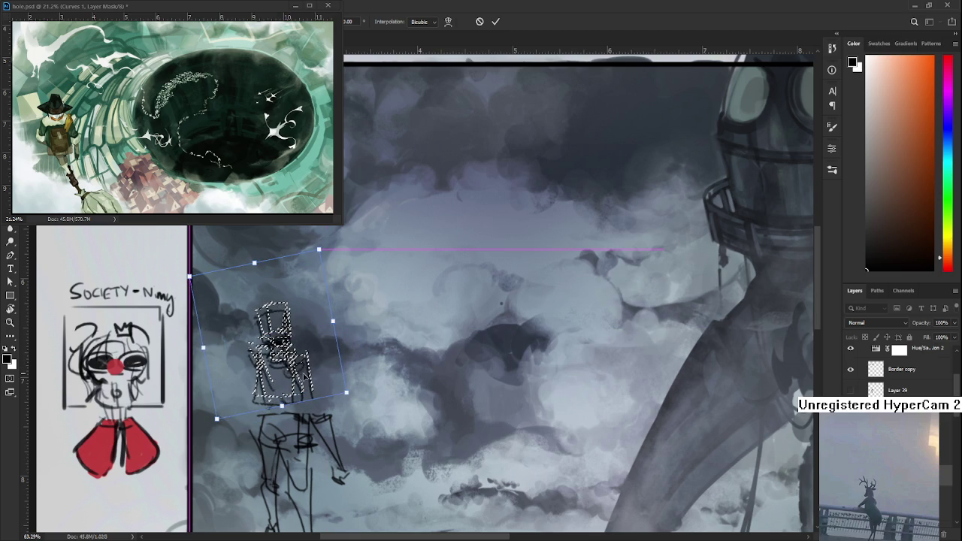
{"action": "key", "text": "Return"}
{"action": "key", "text": "ctrl+d"}
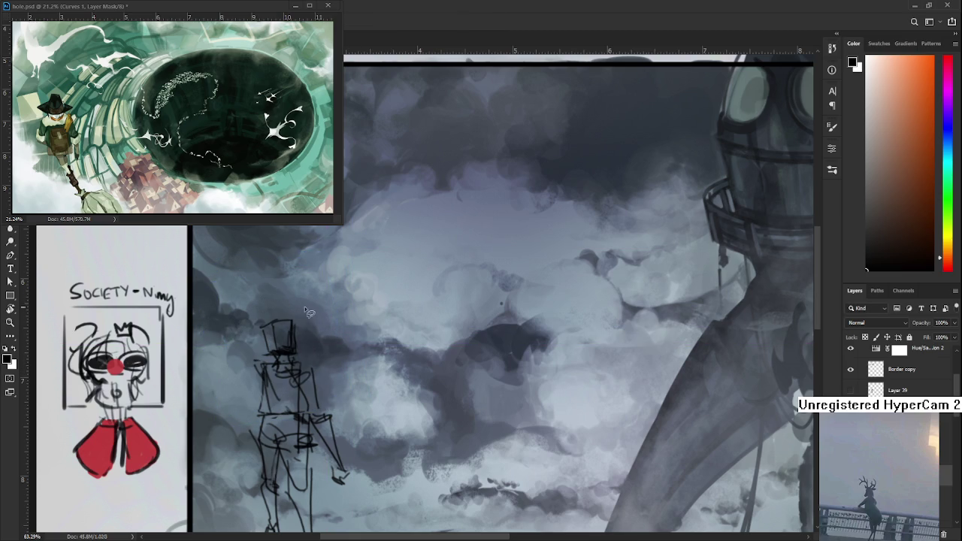
Outline the sketch head again, then tilt and enlarge it so the hat stands upright.
{"action": "left_click_drag", "start_coordinate": [307, 359], "coordinate": [308, 361]}
{"action": "key", "text": "ctrl+t"}
{"action": "mouse_move", "coordinate": [330, 277]}
{"action": "left_mouse_down"}
{"action": "mouse_move", "coordinate": [342, 295]}
{"action": "mouse_move", "coordinate": [317, 316]}
{"action": "left_mouse_up"}
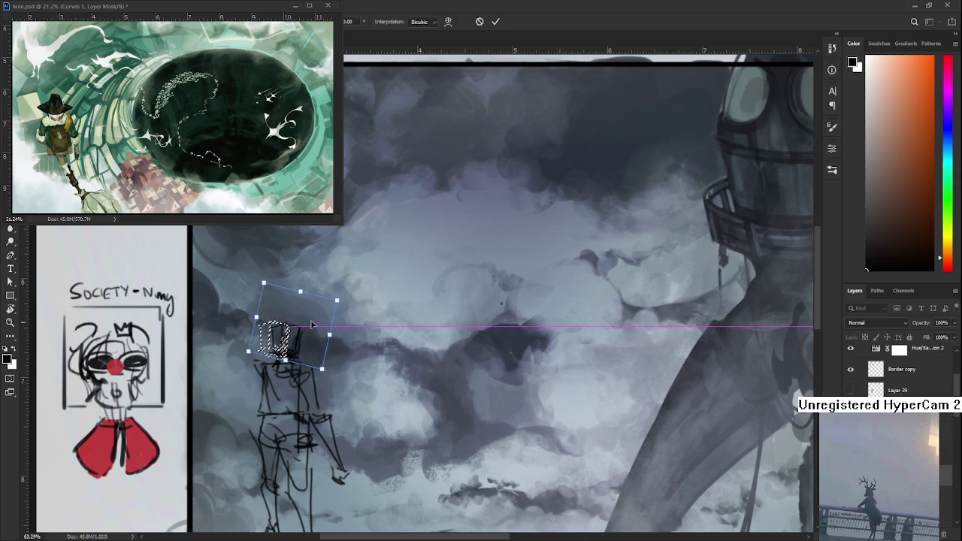
{"action": "left_click_drag", "start_coordinate": [316, 316], "coordinate": [339, 335]}
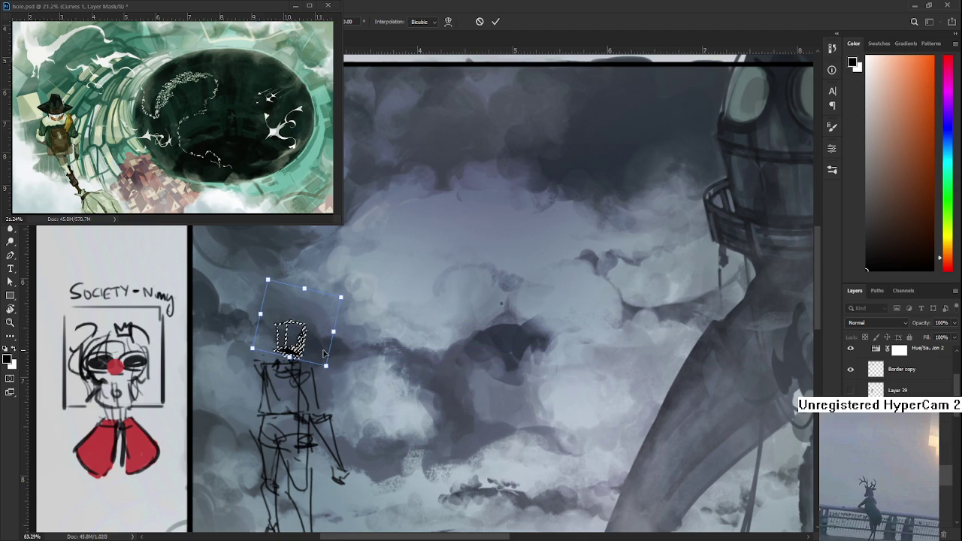
{"action": "key", "text": "Return"}
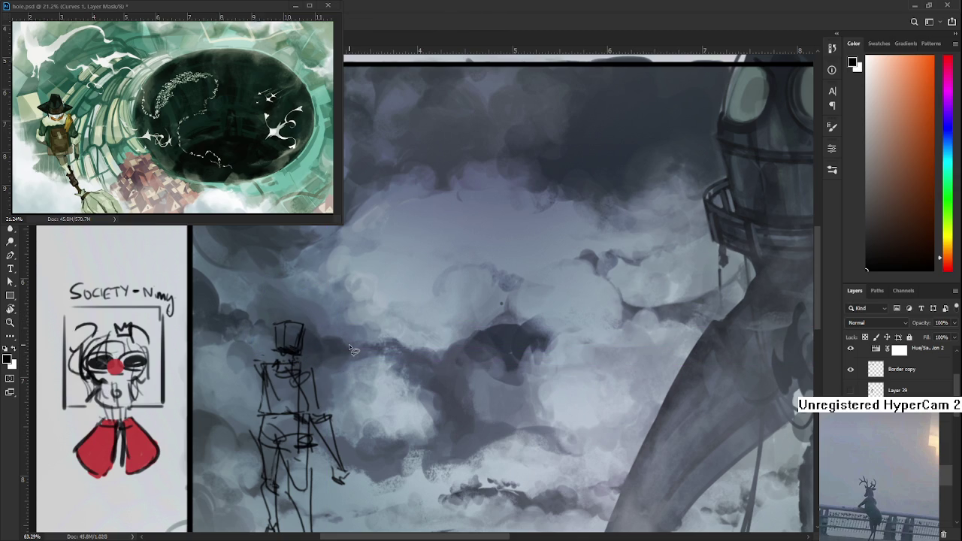
Outline the top-hatted head again and widen it to fit the body, then return to the Brush.
{"action": "scroll", "coordinate": [385, 259], "scroll_direction": "down", "scroll_amount": 3}
{"action": "scroll", "coordinate": [373, 283], "scroll_direction": "down", "scroll_amount": 2}
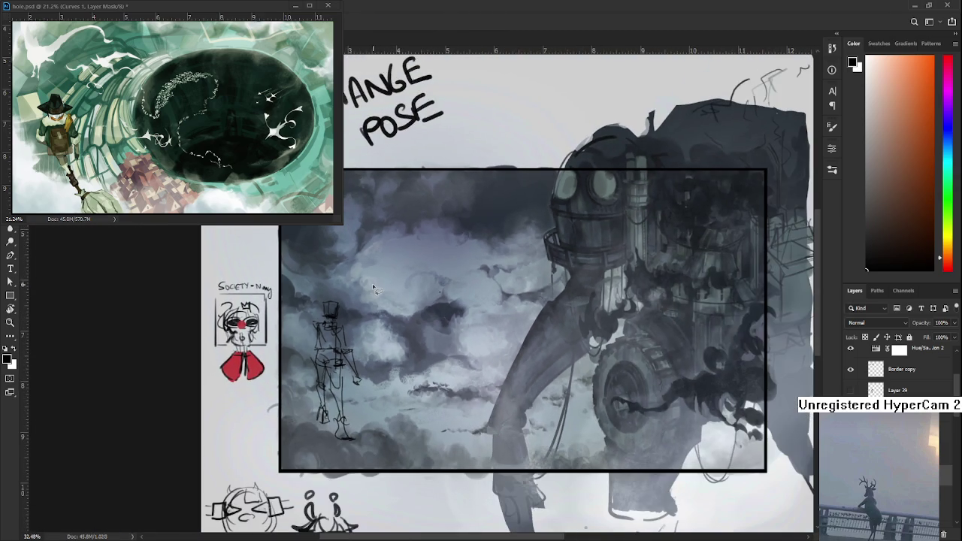
{"action": "scroll", "coordinate": [342, 329], "scroll_direction": "up", "scroll_amount": 6}
{"action": "scroll", "coordinate": [342, 328], "scroll_direction": "up", "scroll_amount": 2}
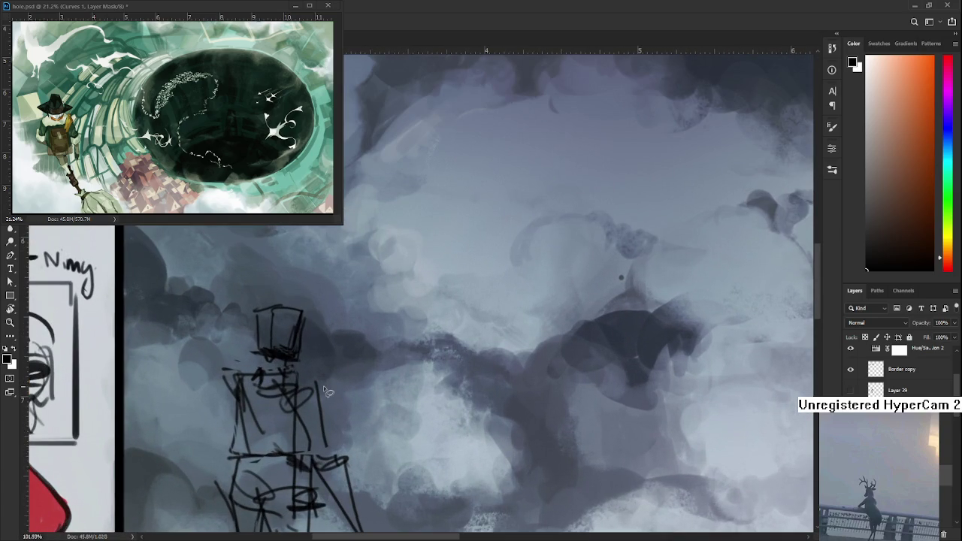
{"action": "left_click_drag", "start_coordinate": [250, 284], "coordinate": [251, 286]}
{"action": "key", "text": "ctrl+d"}
{"action": "left_click_drag", "start_coordinate": [225, 345], "coordinate": [304, 353]}
{"action": "key", "text": "ctrl+t"}
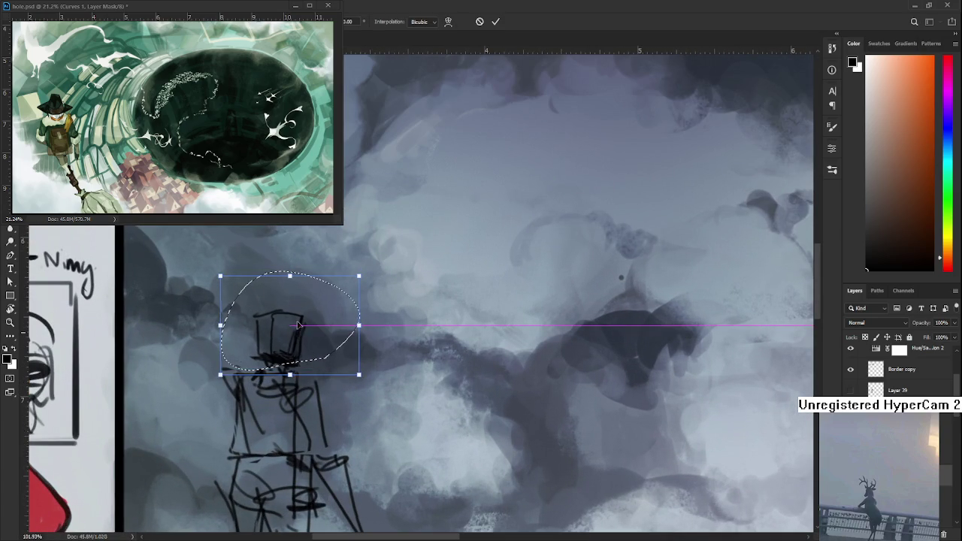
{"action": "key", "text": "Return"}
{"action": "key", "text": "b"}
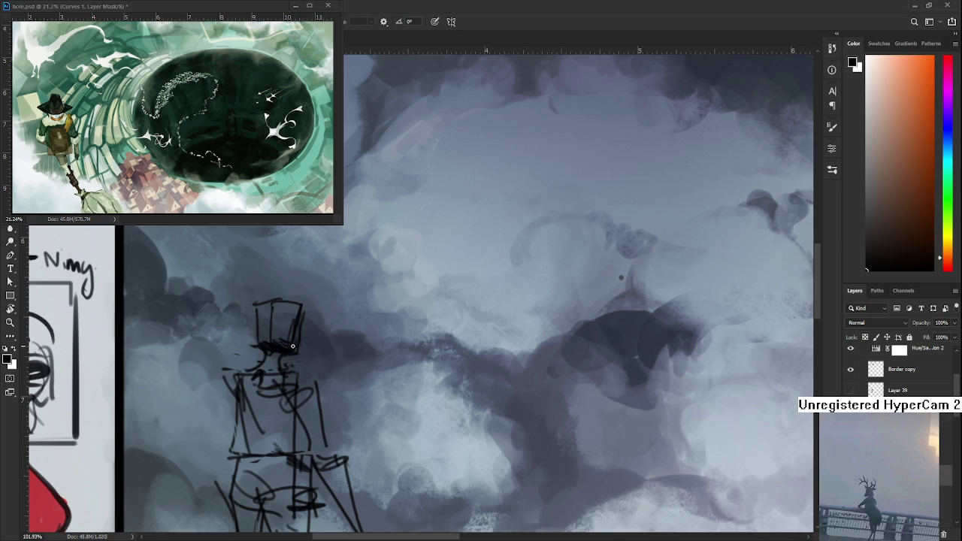
{"action": "scroll", "coordinate": [266, 338], "scroll_direction": "down", "scroll_amount": 5}
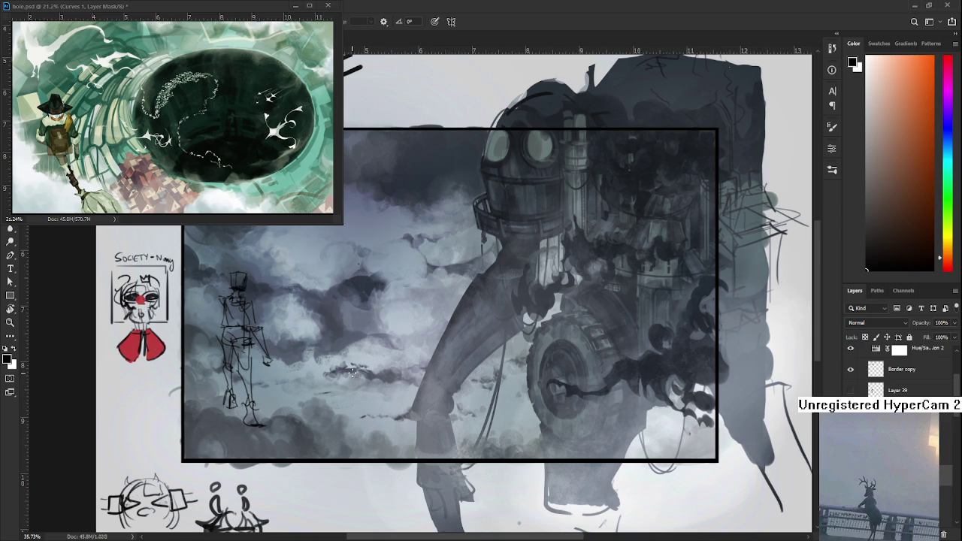
Encircle the whole sketch figure, cancel a trial shrink-and-rotate, then delete it from the canvas.
{"action": "scroll", "coordinate": [315, 368], "scroll_direction": "down", "scroll_amount": 2}
{"action": "scroll", "coordinate": [282, 360], "scroll_direction": "up", "scroll_amount": 5}
{"action": "scroll", "coordinate": [281, 360], "scroll_direction": "down", "scroll_amount": 2}
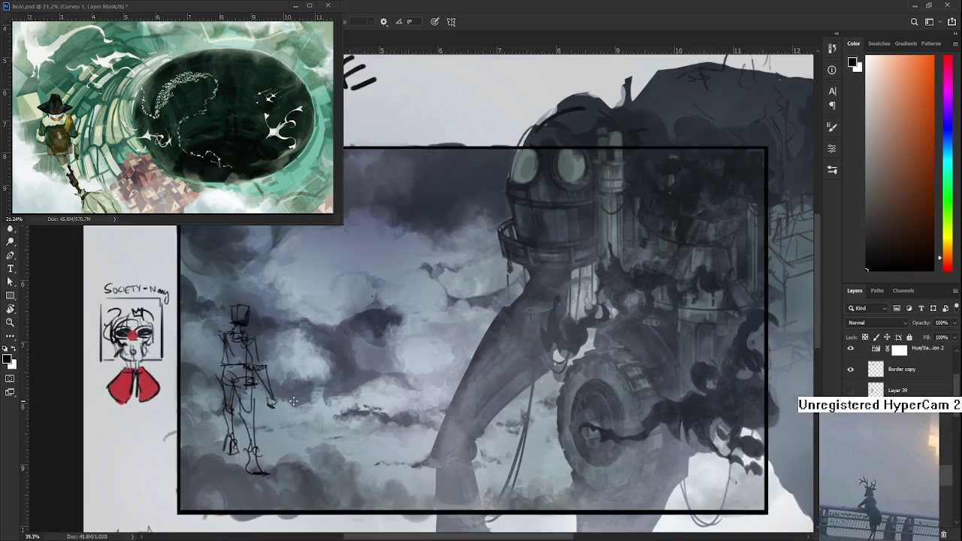
{"action": "scroll", "coordinate": [294, 401], "scroll_direction": "down", "scroll_amount": 2}
{"action": "left_click_drag", "start_coordinate": [211, 300], "coordinate": [317, 493]}
{"action": "key", "text": "ctrl+t"}
{"action": "left_click_drag", "start_coordinate": [317, 300], "coordinate": [271, 372]}
{"action": "left_click_drag", "start_coordinate": [241, 436], "coordinate": [266, 330]}
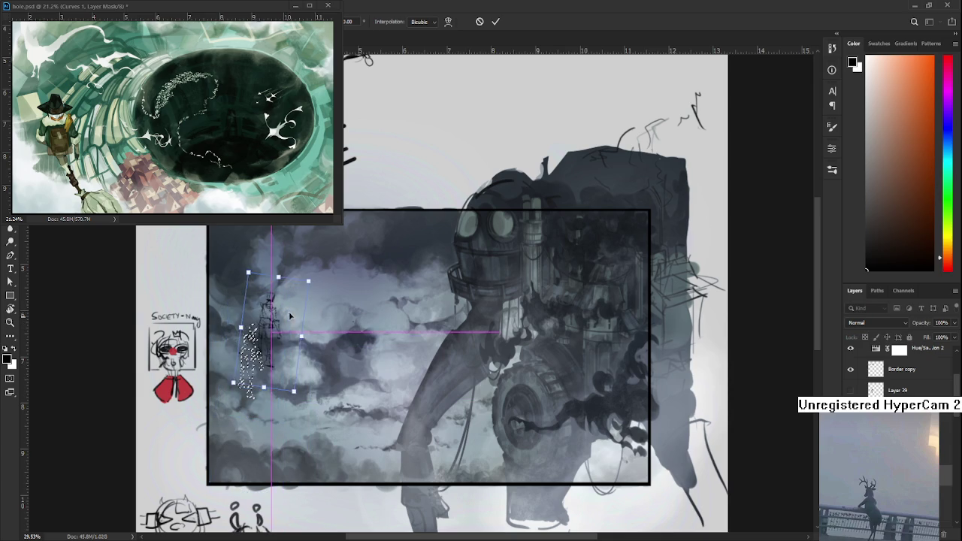
{"action": "left_click_drag", "start_coordinate": [331, 307], "coordinate": [332, 314]}
{"action": "key", "text": "Escape"}
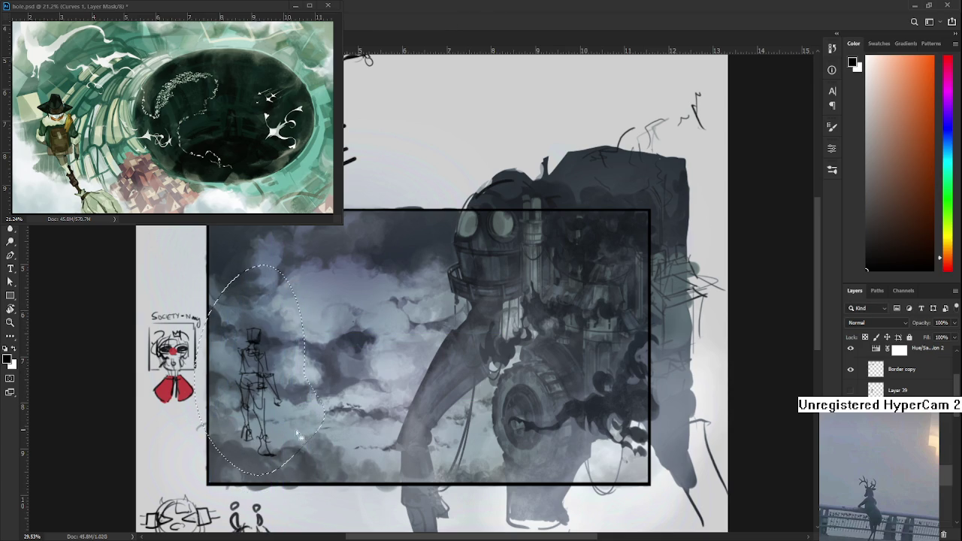
{"action": "key", "text": "Delete"}
{"action": "scroll", "coordinate": [342, 336], "scroll_direction": "down", "scroll_amount": 3, "text": "alt"}
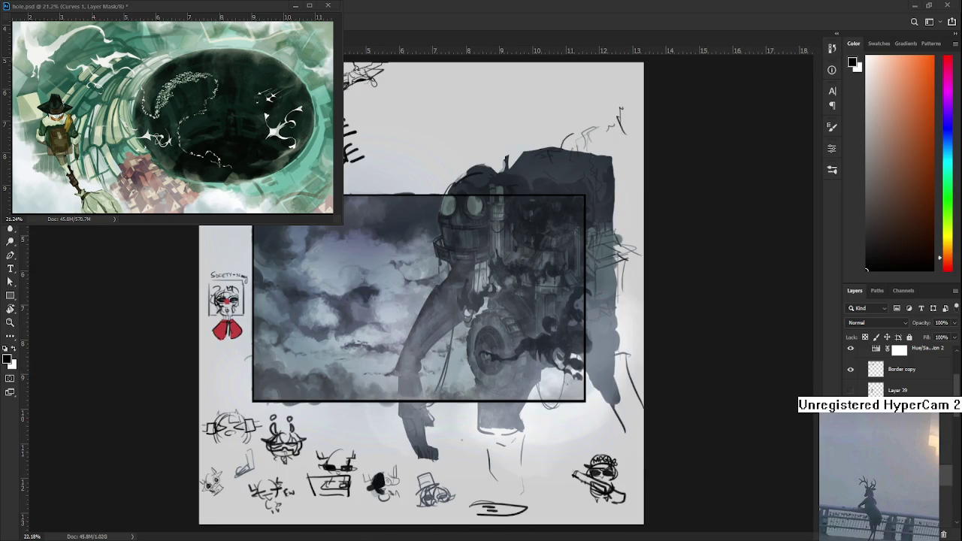
Switch to the hole.psd document.
{"action": "key", "text": "ctrl+Tab"}
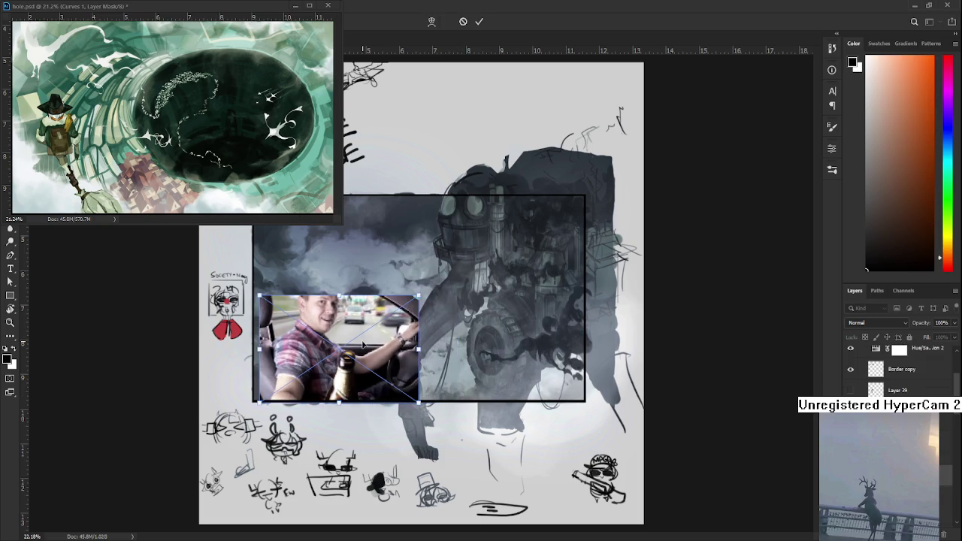
Commit the pasted selfie photo's placement and zoom in to inspect it beside the robot.
{"action": "key", "text": "Return"}
{"action": "scroll", "coordinate": [410, 310], "scroll_direction": "up", "scroll_amount": 2}
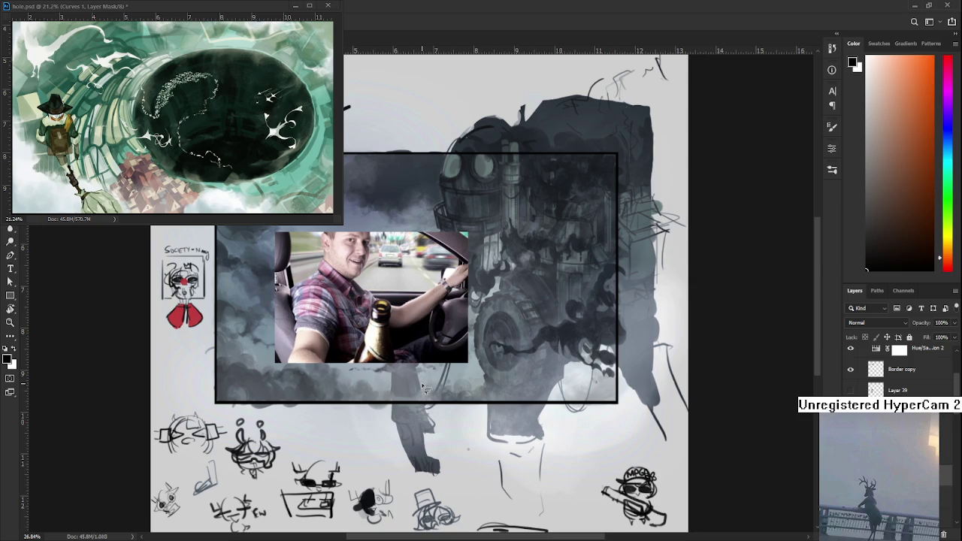
{"action": "scroll", "coordinate": [409, 323], "scroll_direction": "up", "scroll_amount": 2}
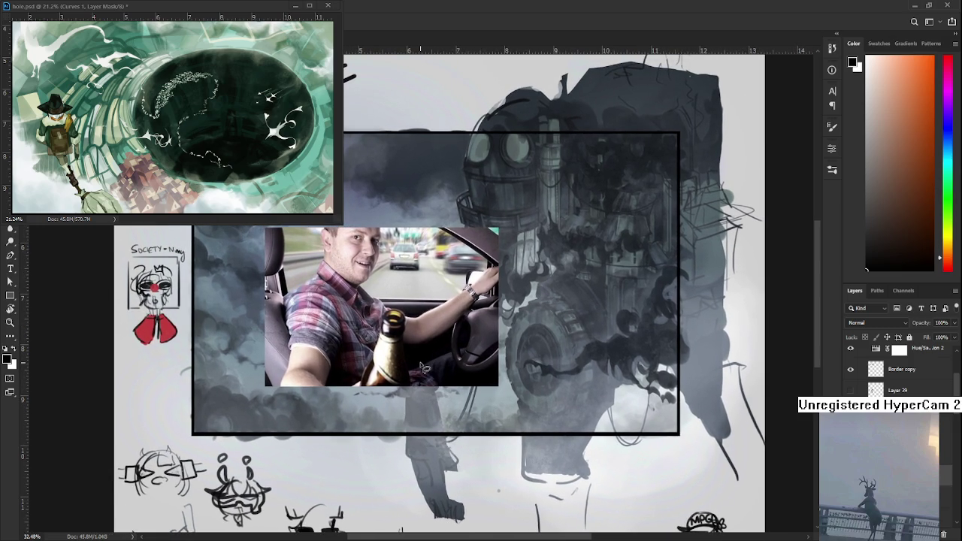
{"action": "scroll", "coordinate": [424, 368], "scroll_direction": "up", "scroll_amount": 1}
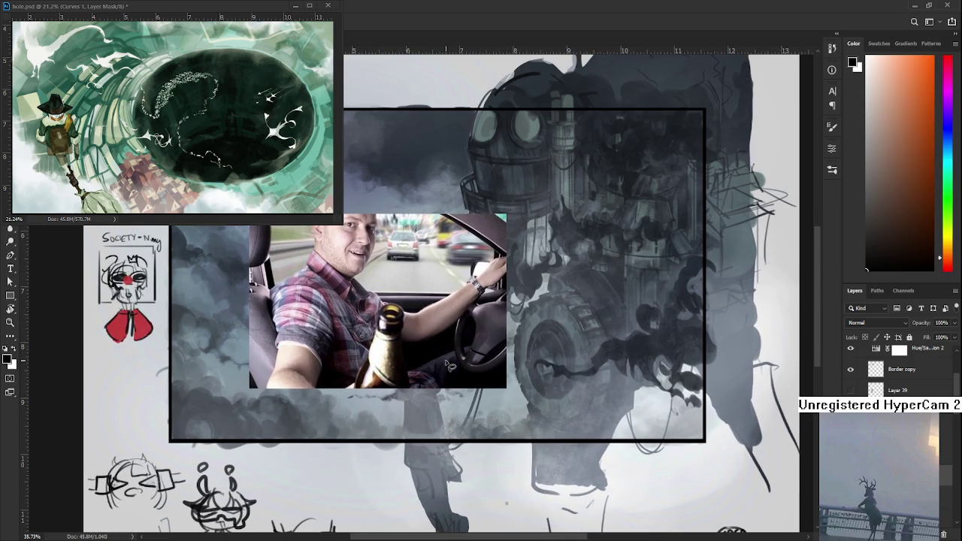
{"action": "scroll", "coordinate": [452, 359], "scroll_direction": "up", "scroll_amount": 1}
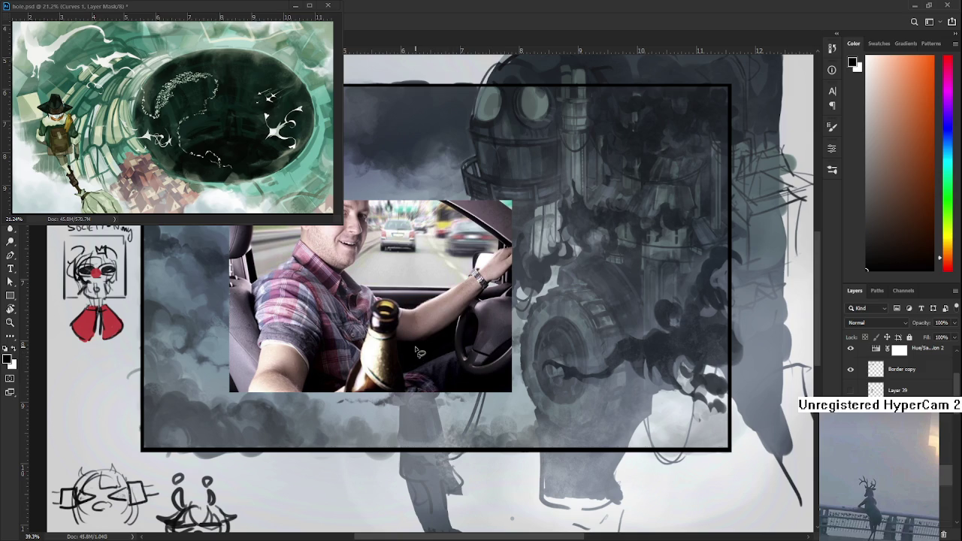
{"action": "scroll", "coordinate": [418, 352], "scroll_direction": "down", "scroll_amount": 1}
{"action": "scroll", "coordinate": [419, 352], "scroll_direction": "down", "scroll_amount": 2}
{"action": "scroll", "coordinate": [417, 323], "scroll_direction": "up", "scroll_amount": 2}
{"action": "scroll", "coordinate": [414, 300], "scroll_direction": "up", "scroll_amount": 1}
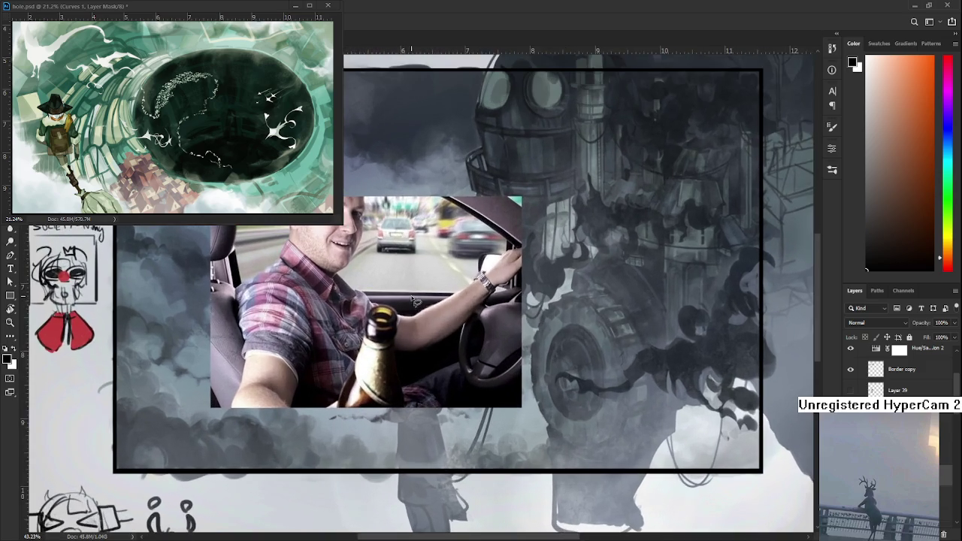
{"action": "left_click_drag", "start_coordinate": [414, 301], "coordinate": [474, 348]}
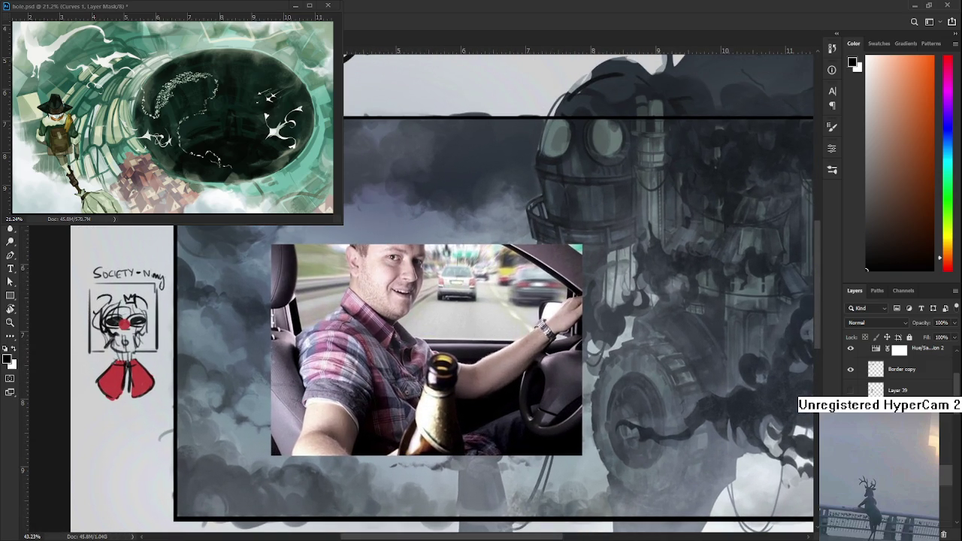
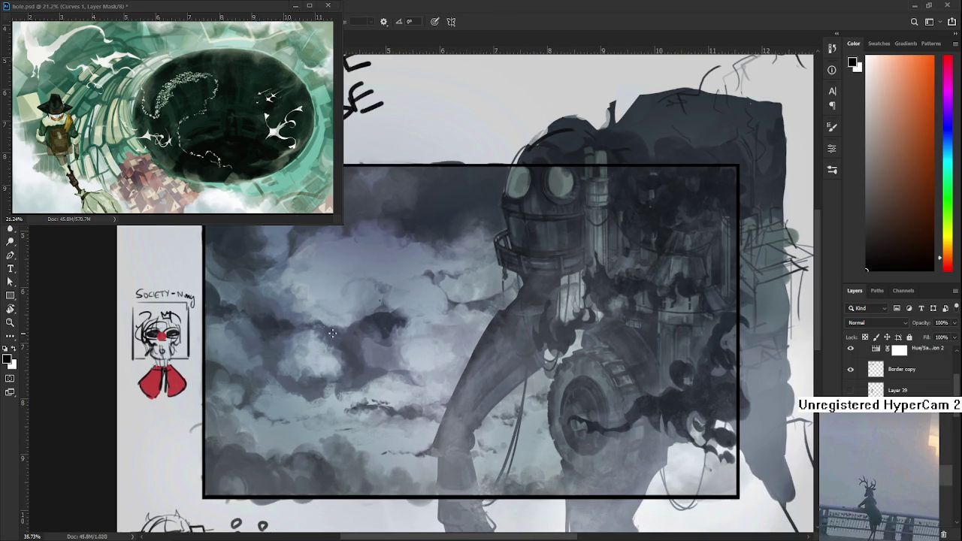
Erase-soften a cloud patch, then sketch a small cube with a brim line and depth lines.
{"action": "key", "text": "e"}
{"action": "left_click_drag", "start_coordinate": [376, 320], "coordinate": [353, 334]}
{"action": "key", "text": "b"}
{"action": "left_click_drag", "start_coordinate": [293, 286], "coordinate": [291, 317]}
{"action": "key", "text": "ctrl+z"}
{"action": "mouse_move", "coordinate": [299, 290]}
{"action": "left_mouse_down"}
{"action": "mouse_move", "coordinate": [300, 308]}
{"action": "mouse_move", "coordinate": [323, 286]}
{"action": "mouse_move", "coordinate": [321, 314]}
{"action": "left_mouse_up"}
{"action": "left_click_drag", "start_coordinate": [322, 314], "coordinate": [297, 314]}
{"action": "left_click_drag", "start_coordinate": [299, 314], "coordinate": [322, 321]}
{"action": "left_click_drag", "start_coordinate": [319, 288], "coordinate": [326, 314]}
Erase part of the cube's right edge, then undo until the cube sketch is gone.
{"action": "key", "text": "e"}
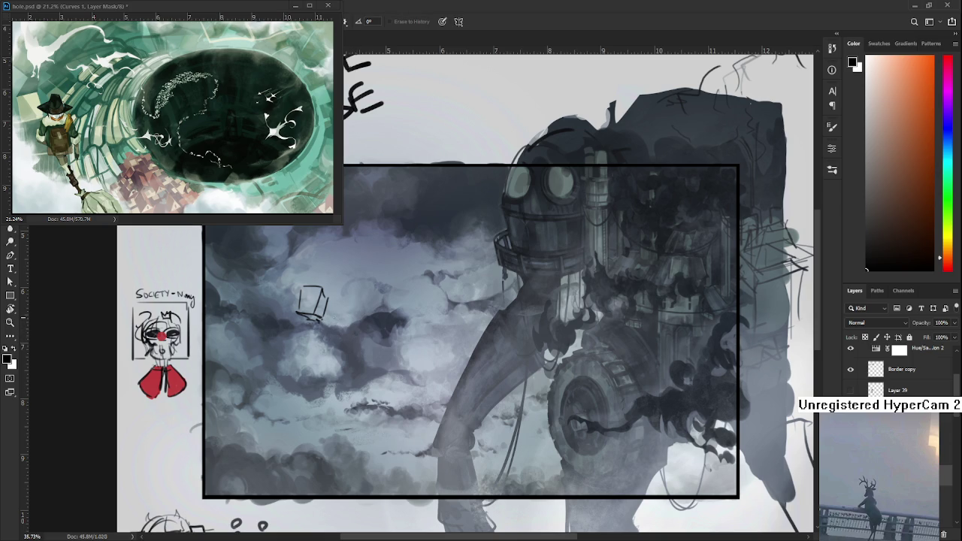
{"action": "left_click_drag", "start_coordinate": [325, 298], "coordinate": [318, 320]}
{"action": "key", "text": "b"}
{"action": "key", "text": "ctrl+z"}
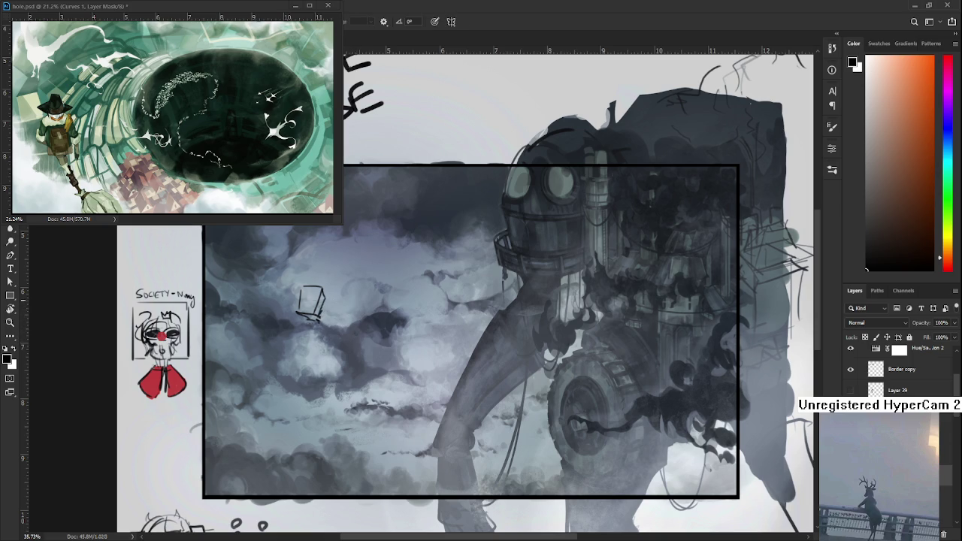
{"action": "key", "text": "ctrl+z"}
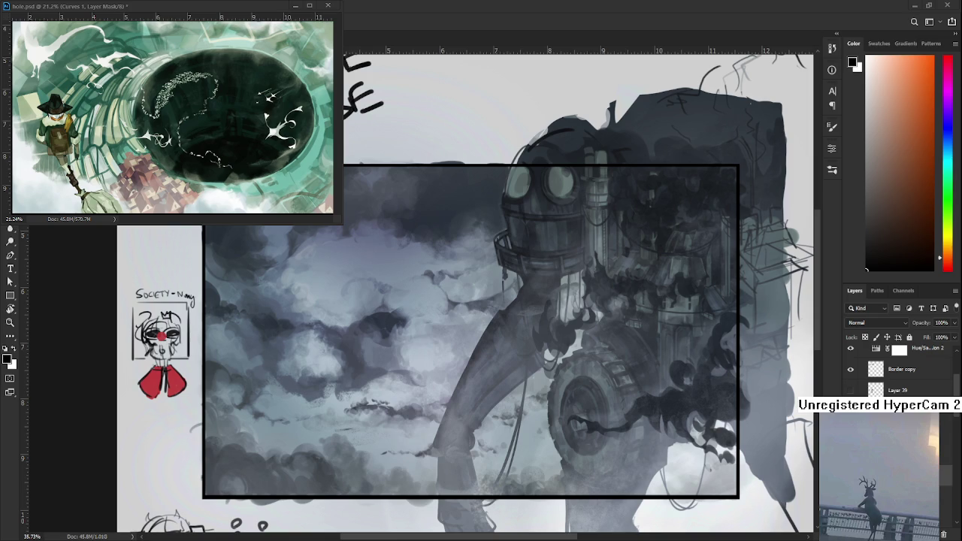
Pan the view and brush a small rectangle sketch for the figure's head.
{"action": "left_click_drag", "start_coordinate": [249, 298], "coordinate": [309, 309]}
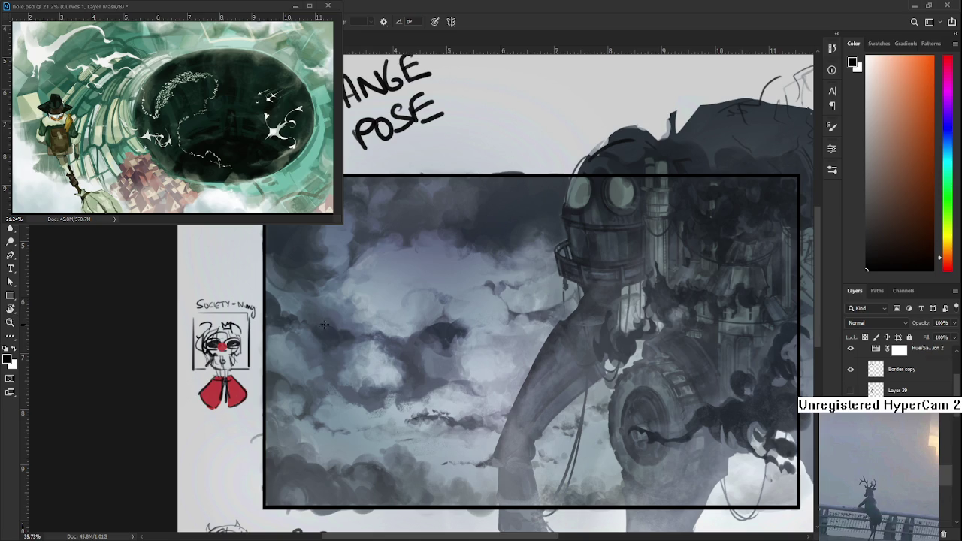
{"action": "mouse_move", "coordinate": [321, 334]}
{"action": "left_mouse_down"}
{"action": "mouse_move", "coordinate": [323, 313]}
{"action": "mouse_move", "coordinate": [335, 314]}
{"action": "mouse_move", "coordinate": [335, 333]}
{"action": "mouse_move", "coordinate": [322, 336]}
{"action": "left_mouse_up"}
{"action": "mouse_move", "coordinate": [317, 335]}
{"action": "left_mouse_down"}
{"action": "mouse_move", "coordinate": [338, 334]}
{"action": "mouse_move", "coordinate": [322, 339]}
{"action": "mouse_move", "coordinate": [321, 350]}
{"action": "left_mouse_up"}
{"action": "key", "text": "ctrl+z"}
Lasso the small rectangle, move it upward with Free Transform, and deselect.
{"action": "key", "text": "l"}
{"action": "left_click_drag", "start_coordinate": [330, 286], "coordinate": [327, 394]}
{"action": "key", "text": "ctrl+t"}
{"action": "left_click_drag", "start_coordinate": [340, 312], "coordinate": [340, 285]}
{"action": "key", "text": "Return"}
{"action": "key", "text": "ctrl+d"}
Brush a taller body box below the head with bold right side and dark bottom edge.
{"action": "key", "text": "b"}
{"action": "key", "text": "ctrl+z"}
{"action": "mouse_move", "coordinate": [315, 290]}
{"action": "left_mouse_down"}
{"action": "mouse_move", "coordinate": [347, 289]}
{"action": "mouse_move", "coordinate": [314, 342]}
{"action": "mouse_move", "coordinate": [340, 324]}
{"action": "left_mouse_up"}
{"action": "key", "text": "ctrl+z"}
{"action": "key", "text": "ctrl+z"}
{"action": "key", "text": "ctrl+z"}
{"action": "mouse_move", "coordinate": [344, 286]}
{"action": "left_mouse_down"}
{"action": "mouse_move", "coordinate": [347, 339]}
{"action": "mouse_move", "coordinate": [344, 330]}
{"action": "left_mouse_up"}
{"action": "left_click_drag", "start_coordinate": [311, 331], "coordinate": [333, 331]}
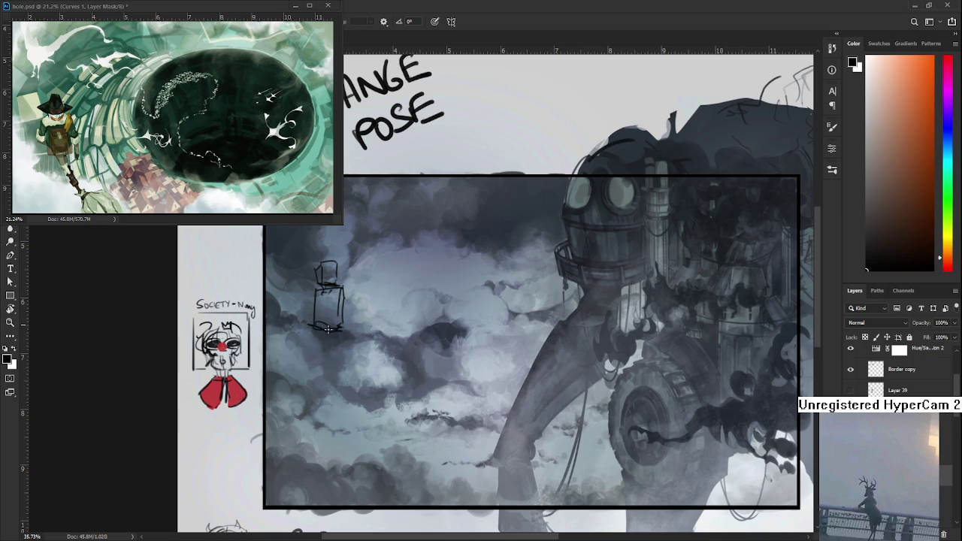
{"action": "mouse_move", "coordinate": [337, 328]}
{"action": "left_mouse_down"}
{"action": "mouse_move", "coordinate": [317, 329]}
{"action": "mouse_move", "coordinate": [336, 329]}
{"action": "left_mouse_up"}
{"action": "scroll", "coordinate": [409, 349], "scroll_direction": "up", "scroll_amount": 1}
Zoom in and brush a closed box beneath the figure's body box.
{"action": "scroll", "coordinate": [383, 346], "scroll_direction": "up", "scroll_amount": 1}
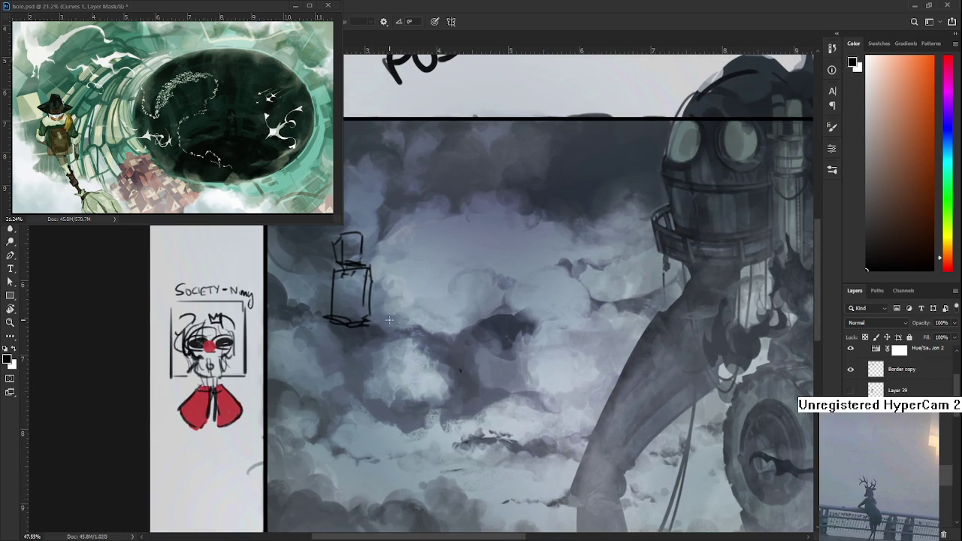
{"action": "left_click_drag", "start_coordinate": [331, 319], "coordinate": [330, 358]}
{"action": "left_click_drag", "start_coordinate": [328, 324], "coordinate": [368, 361]}
{"action": "mouse_move", "coordinate": [367, 326]}
{"action": "left_mouse_down"}
{"action": "mouse_move", "coordinate": [372, 313]}
{"action": "mouse_move", "coordinate": [365, 375]}
{"action": "mouse_move", "coordinate": [380, 382]}
{"action": "left_mouse_up"}
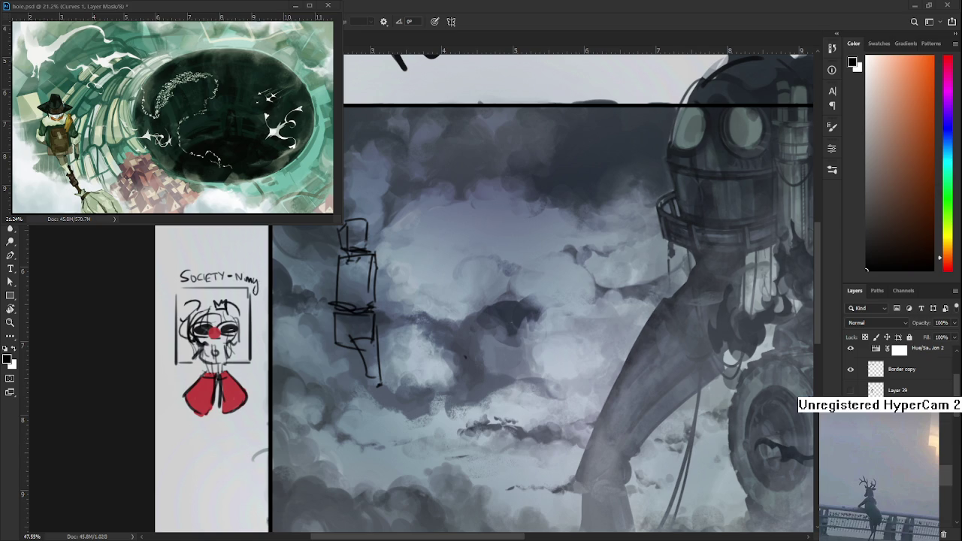
{"action": "scroll", "coordinate": [579, 293], "scroll_direction": "down", "scroll_amount": 1}
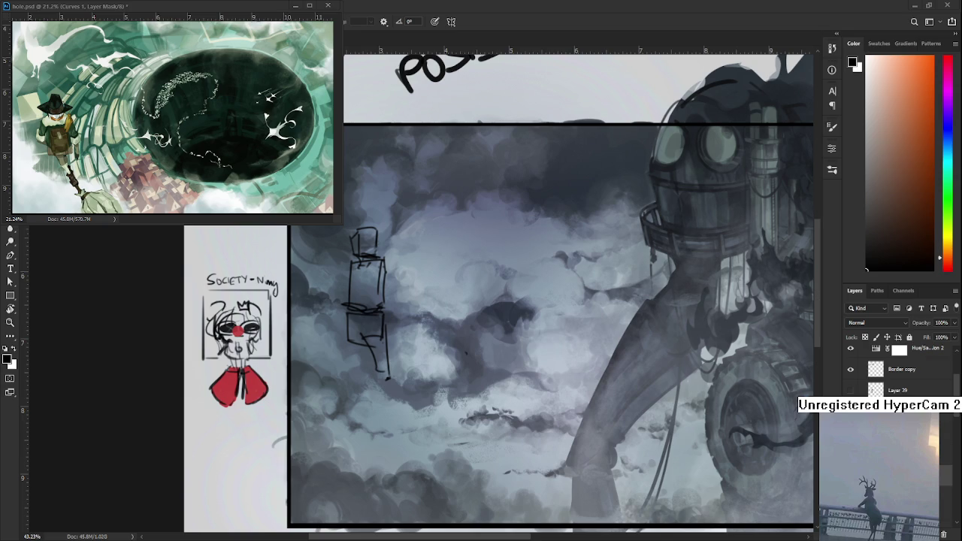
{"action": "scroll", "coordinate": [368, 302], "scroll_direction": "down", "scroll_amount": 2}
Redraw the lower box's left edge as a shorter line extending to its bottom.
{"action": "scroll", "coordinate": [367, 302], "scroll_direction": "up", "scroll_amount": 3}
{"action": "scroll", "coordinate": [367, 302], "scroll_direction": "down", "scroll_amount": 3}
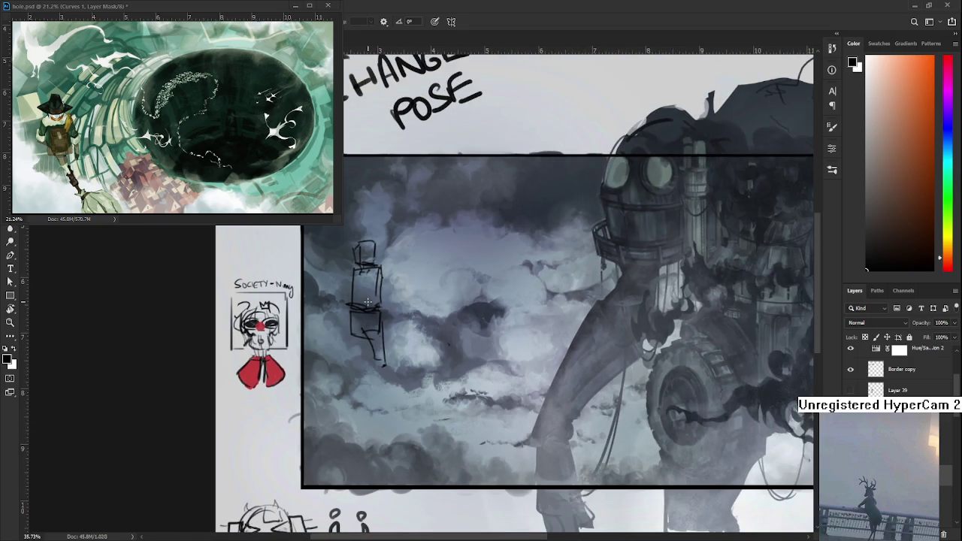
{"action": "left_click_drag", "start_coordinate": [349, 334], "coordinate": [349, 380]}
{"action": "key", "text": "ctrl+z"}
{"action": "left_click_drag", "start_coordinate": [351, 322], "coordinate": [355, 364]}
{"action": "mouse_move", "coordinate": [350, 325]}
{"action": "left_mouse_down"}
{"action": "mouse_move", "coordinate": [363, 356]}
{"action": "mouse_move", "coordinate": [351, 325]}
{"action": "left_mouse_up"}
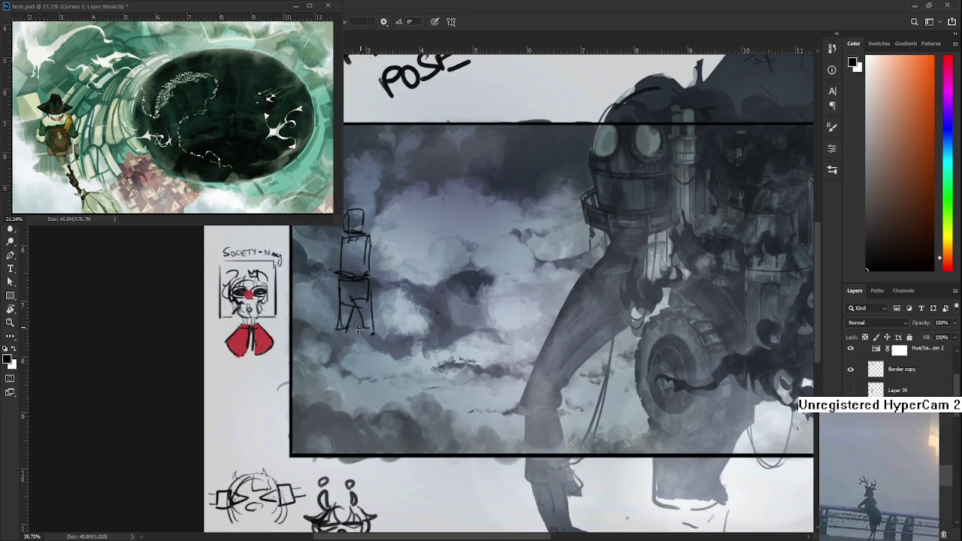
Sketch both sides of a leg running down from the lower box.
{"action": "left_click_drag", "start_coordinate": [358, 342], "coordinate": [373, 394]}
{"action": "mouse_move", "coordinate": [371, 325]}
{"action": "left_mouse_down"}
{"action": "mouse_move", "coordinate": [376, 404]}
{"action": "mouse_move", "coordinate": [368, 399]}
{"action": "mouse_move", "coordinate": [395, 409]}
{"action": "mouse_move", "coordinate": [384, 412]}
{"action": "left_mouse_up"}
{"action": "left_click_drag", "start_coordinate": [337, 325], "coordinate": [346, 365]}
{"action": "mouse_move", "coordinate": [336, 328]}
{"action": "left_mouse_down"}
{"action": "mouse_move", "coordinate": [339, 376]}
{"action": "mouse_move", "coordinate": [350, 383]}
{"action": "mouse_move", "coordinate": [341, 380]}
{"action": "mouse_move", "coordinate": [368, 384]}
{"action": "left_mouse_up"}
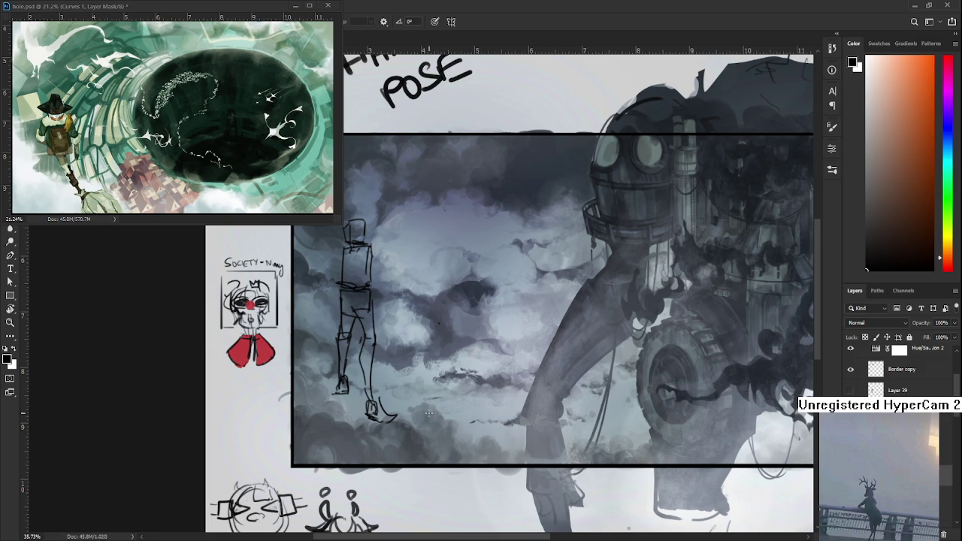
{"action": "scroll", "coordinate": [421, 416], "scroll_direction": "up", "scroll_amount": 2}
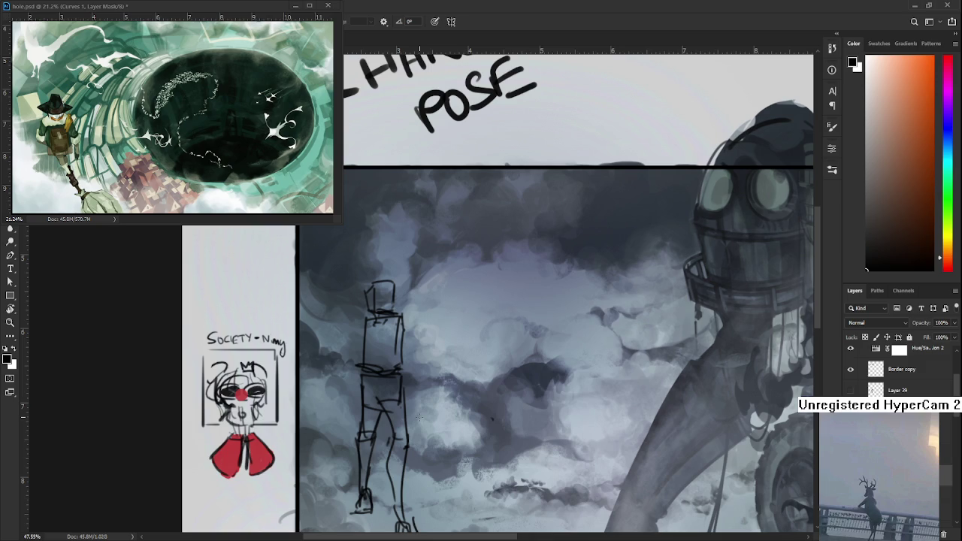
Pan to the figure's head, lasso it and start Free Transform to scale it down.
{"action": "left_click_drag", "start_coordinate": [345, 255], "coordinate": [368, 289]}
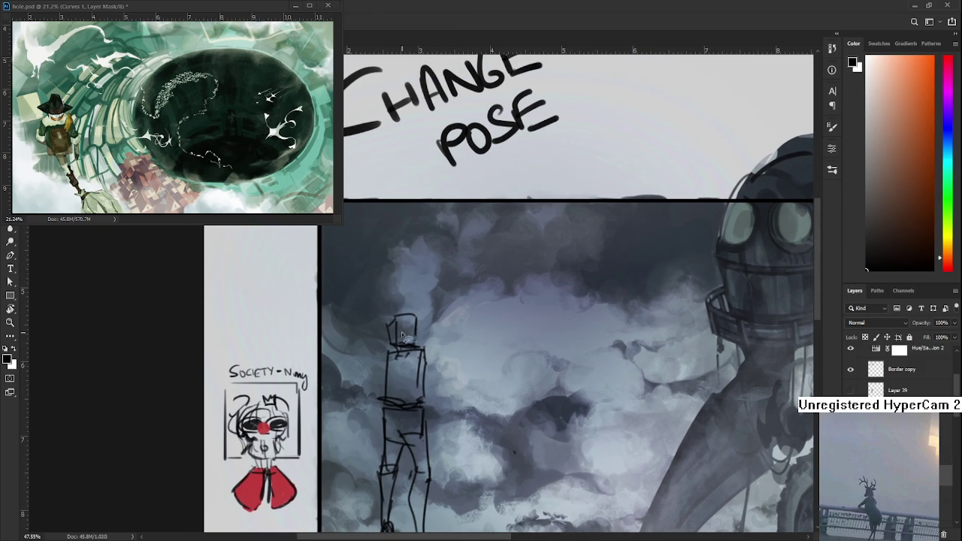
{"action": "mouse_move", "coordinate": [425, 352]}
{"action": "left_mouse_down"}
{"action": "mouse_move", "coordinate": [427, 310]}
{"action": "mouse_move", "coordinate": [451, 311]}
{"action": "left_mouse_up"}
{"action": "key", "text": "ctrl+t"}
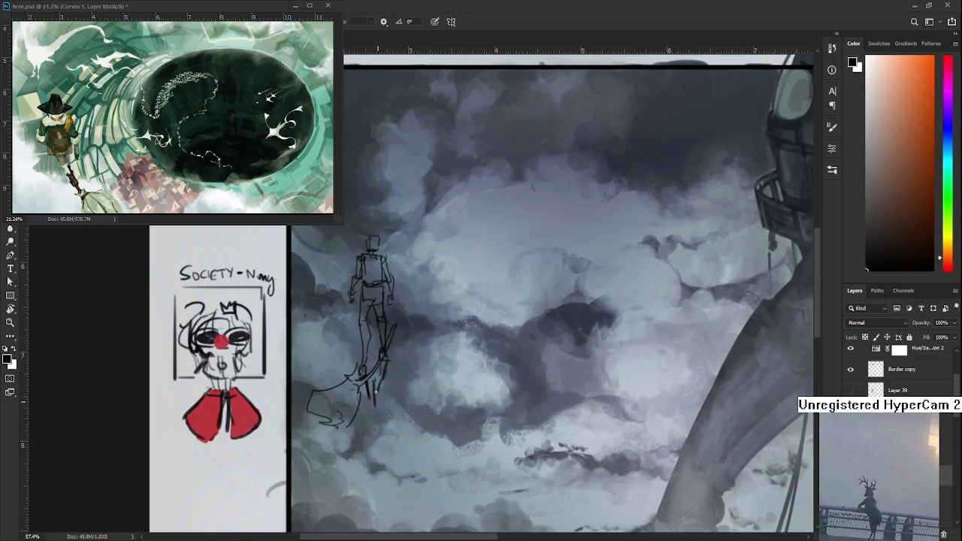
Sketch new strokes at the figure's feet and erase the old foot lines.
{"action": "mouse_move", "coordinate": [376, 396]}
{"action": "left_mouse_down"}
{"action": "mouse_move", "coordinate": [378, 382]}
{"action": "mouse_move", "coordinate": [370, 419]}
{"action": "left_mouse_up"}
{"action": "key", "text": "e"}
{"action": "mouse_move", "coordinate": [379, 385]}
{"action": "left_mouse_down"}
{"action": "mouse_move", "coordinate": [372, 436]}
{"action": "mouse_move", "coordinate": [382, 430]}
{"action": "mouse_move", "coordinate": [370, 443]}
{"action": "mouse_move", "coordinate": [377, 454]}
{"action": "mouse_move", "coordinate": [384, 433]}
{"action": "mouse_move", "coordinate": [382, 461]}
{"action": "left_mouse_up"}
{"action": "key", "text": "b"}
{"action": "scroll", "coordinate": [380, 455], "scroll_direction": "down", "scroll_amount": 1}
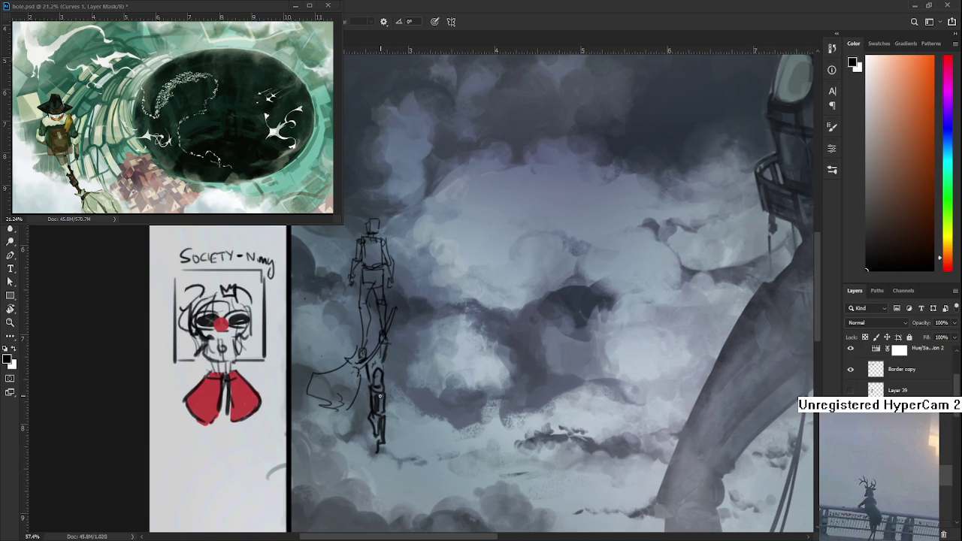
{"action": "key", "text": "e"}
{"action": "key", "text": "b"}
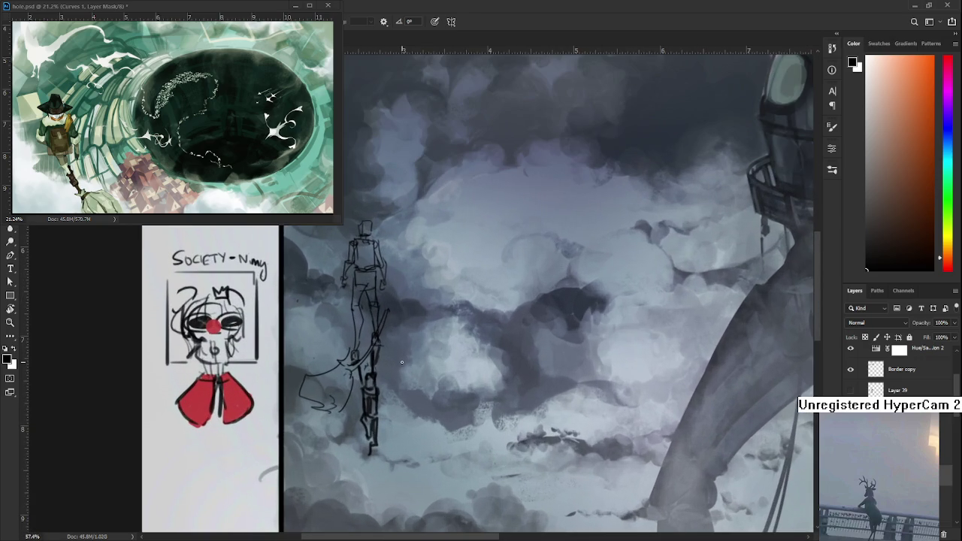
Select the figure's lower legs, apply a Free Transform resize, and deselect.
{"action": "left_click_drag", "start_coordinate": [368, 383], "coordinate": [379, 367]}
{"action": "key", "text": "ctrl+t"}
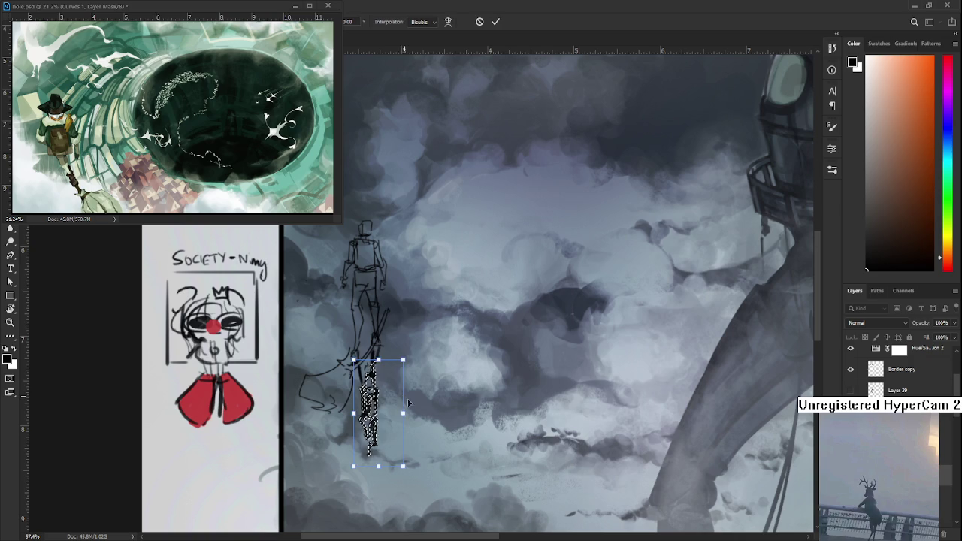
{"action": "key", "text": "Return"}
{"action": "key", "text": "ctrl+d"}
{"action": "scroll", "coordinate": [424, 402], "scroll_direction": "down", "scroll_amount": 2}
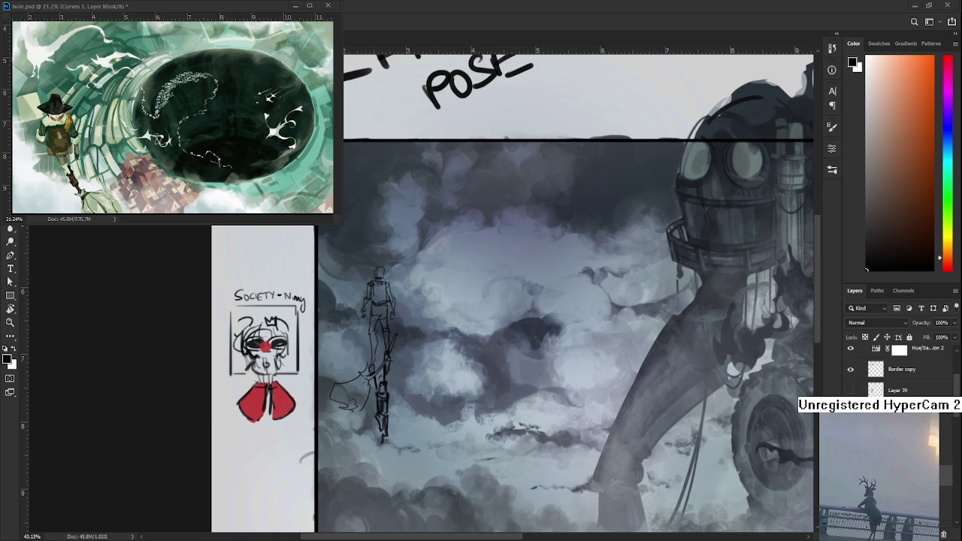
Zoom in and pan to the figure's lower legs, switching between Eraser and Brush.
{"action": "scroll", "coordinate": [400, 416], "scroll_direction": "up", "scroll_amount": 2}
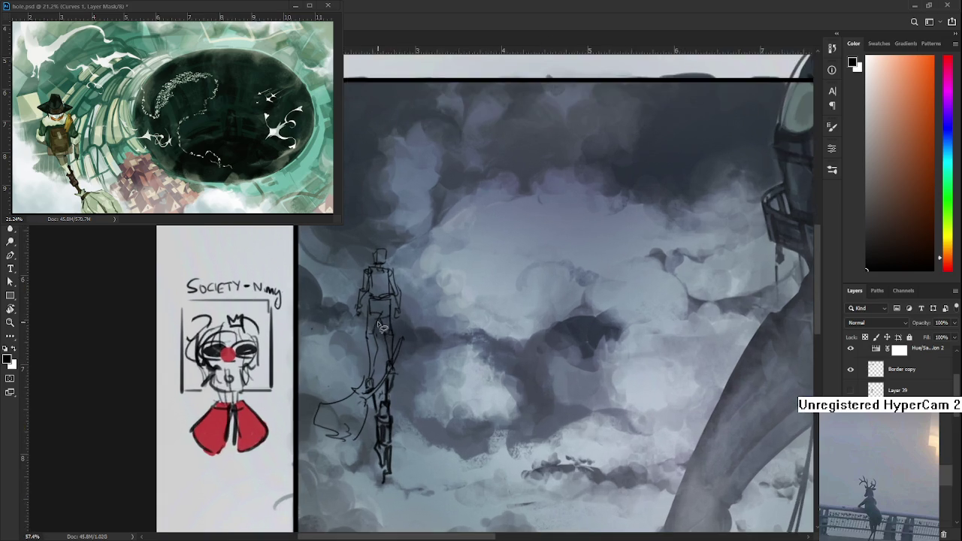
{"action": "scroll", "coordinate": [400, 415], "scroll_direction": "up", "scroll_amount": 1}
{"action": "scroll", "coordinate": [400, 416], "scroll_direction": "up", "scroll_amount": 1}
{"action": "scroll", "coordinate": [400, 415], "scroll_direction": "up", "scroll_amount": 1}
{"action": "scroll", "coordinate": [400, 415], "scroll_direction": "up", "scroll_amount": 1}
{"action": "key", "text": "e"}
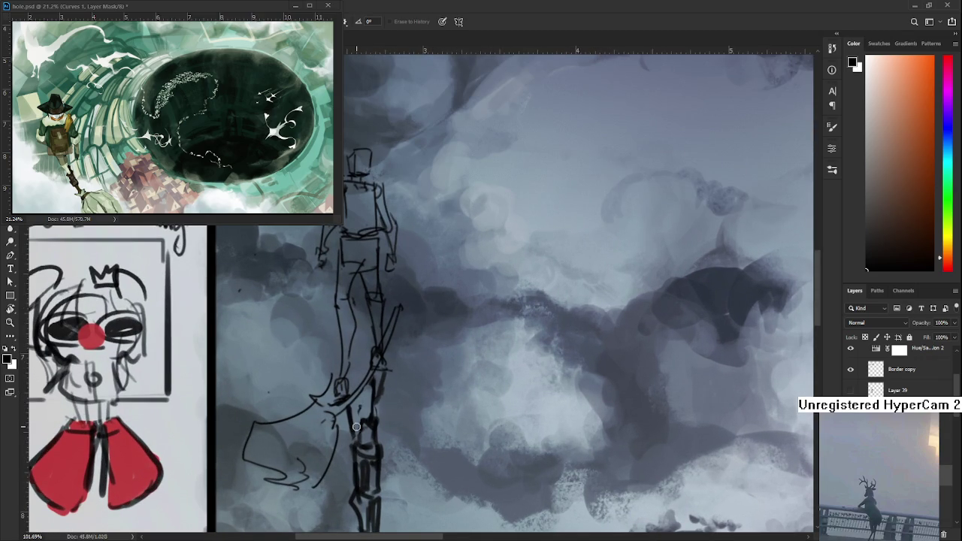
{"action": "left_click_drag", "start_coordinate": [371, 450], "coordinate": [376, 389]}
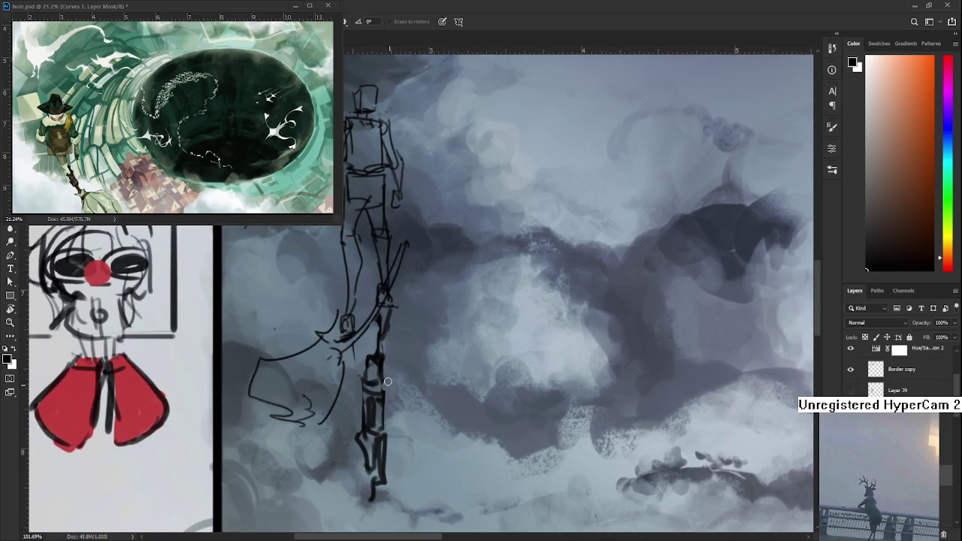
{"action": "key", "text": "b"}
{"action": "key", "text": "e"}
{"action": "key", "text": "b"}
{"action": "key", "text": "e"}
{"action": "scroll", "coordinate": [358, 375], "scroll_direction": "down", "scroll_amount": 3}
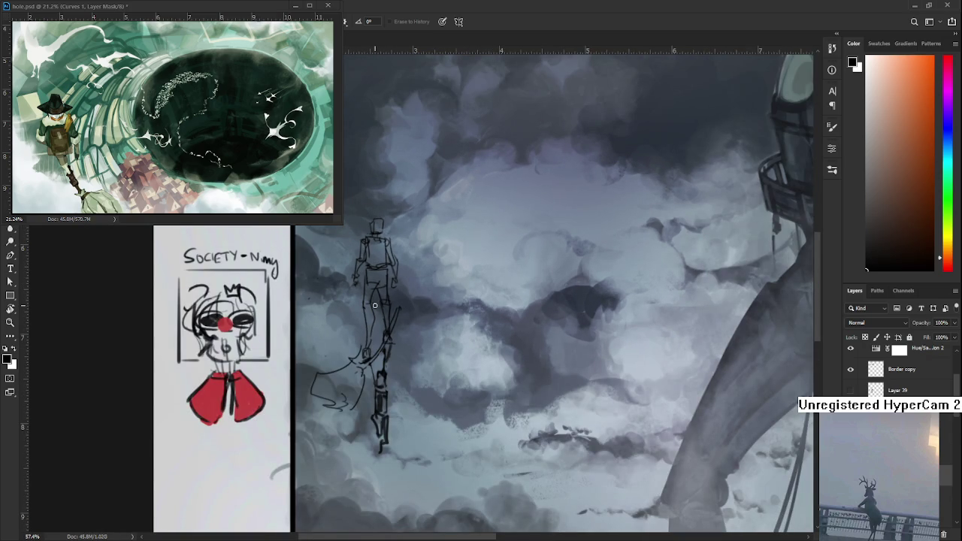
{"action": "mouse_move", "coordinate": [390, 365]}
{"action": "left_mouse_down"}
{"action": "mouse_move", "coordinate": [388, 410]}
{"action": "mouse_move", "coordinate": [396, 381]}
{"action": "left_mouse_up"}
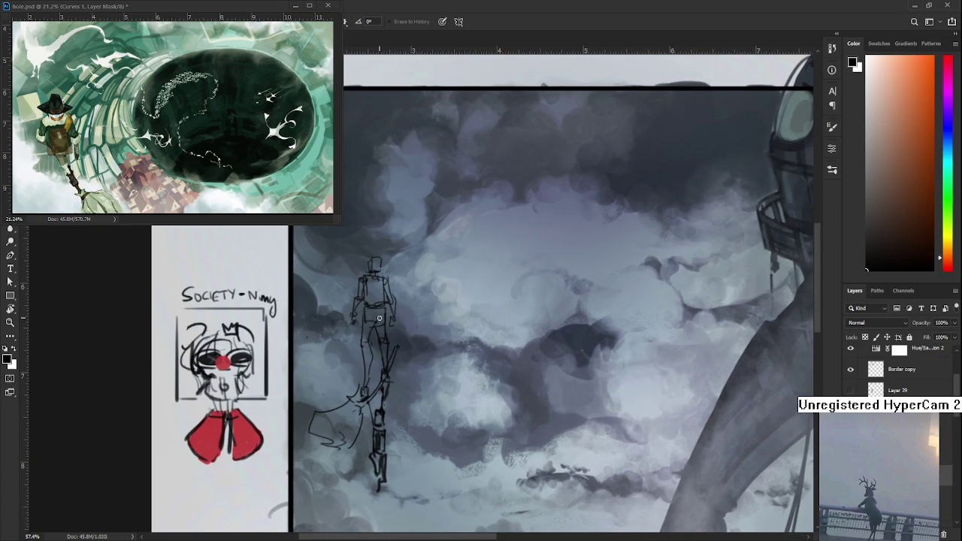
Fade the sketch's upper body and legs and zoom out to about 84%.
{"action": "mouse_move", "coordinate": [372, 259]}
{"action": "left_mouse_down"}
{"action": "mouse_move", "coordinate": [354, 461]}
{"action": "mouse_move", "coordinate": [423, 294]}
{"action": "mouse_move", "coordinate": [444, 300]}
{"action": "left_mouse_up"}
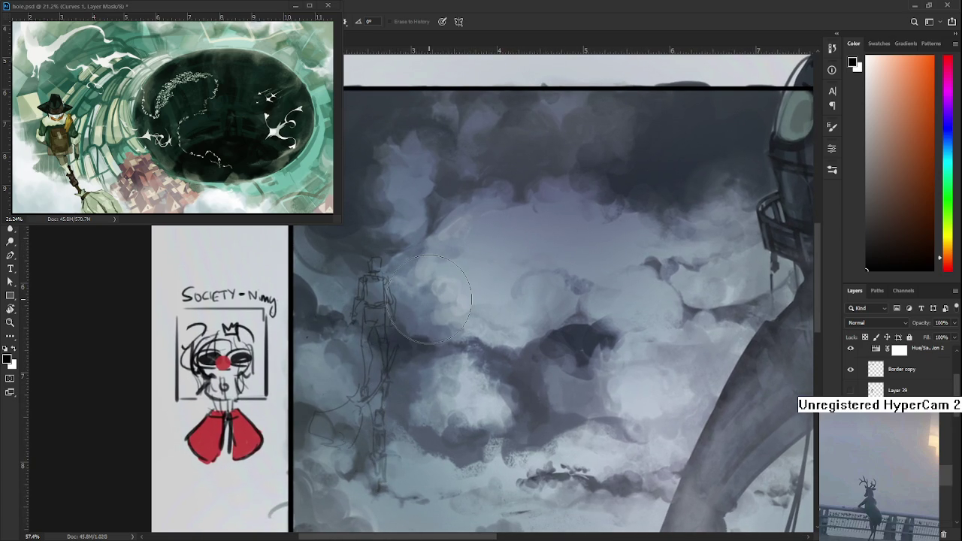
{"action": "scroll", "coordinate": [443, 297], "scroll_direction": "up", "scroll_amount": 2}
{"action": "scroll", "coordinate": [421, 293], "scroll_direction": "up", "scroll_amount": 2}
{"action": "scroll", "coordinate": [418, 296], "scroll_direction": "up", "scroll_amount": 1}
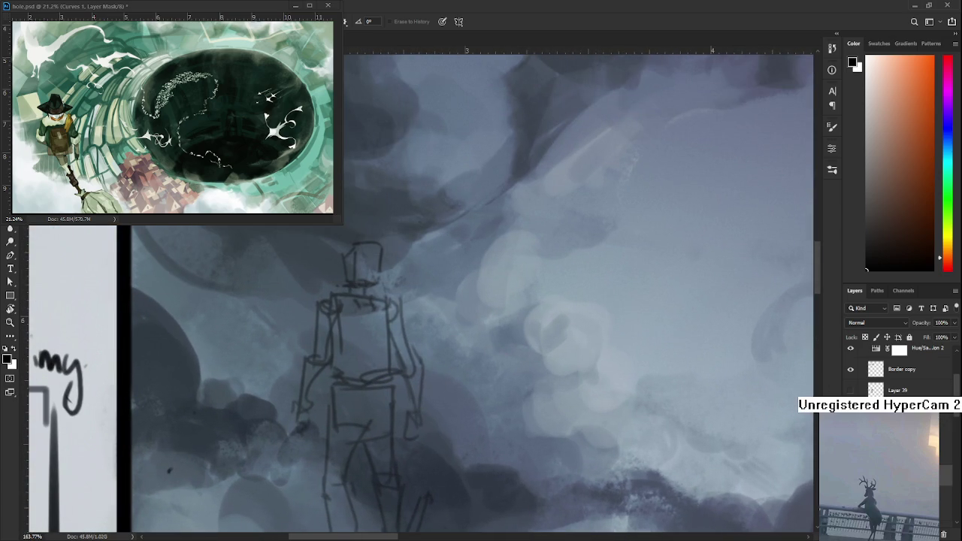
{"action": "scroll", "coordinate": [354, 294], "scroll_direction": "down", "scroll_amount": 2}
{"action": "scroll", "coordinate": [354, 294], "scroll_direction": "up", "scroll_amount": 2}
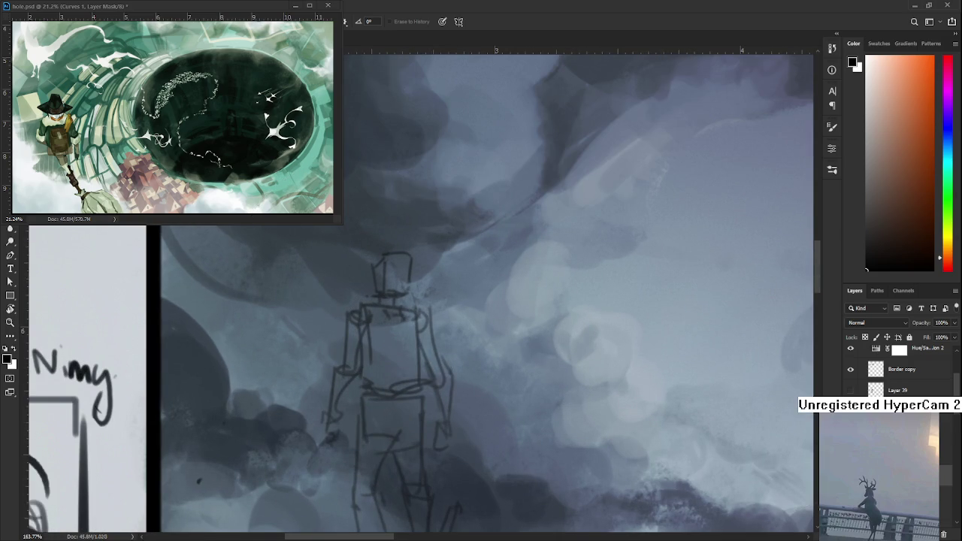
Scroll the Layers panel and select the painted wanderer's layer group.
{"action": "scroll", "coordinate": [351, 305], "scroll_direction": "down", "scroll_amount": 3}
{"action": "scroll", "coordinate": [350, 304], "scroll_direction": "down", "scroll_amount": 3}
{"action": "scroll", "coordinate": [898, 372], "scroll_direction": "down", "scroll_amount": 3}
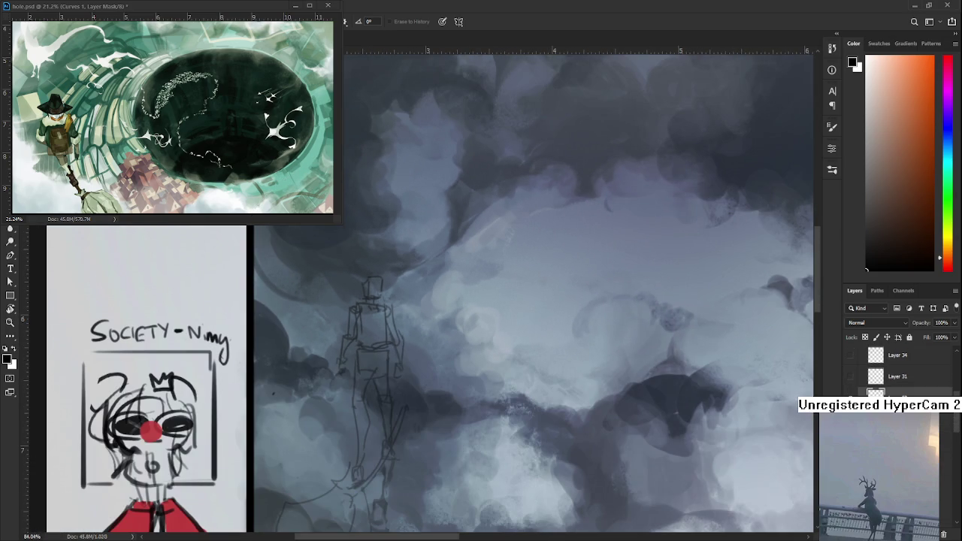
{"action": "left_click", "coordinate": [898, 391]}
Move the painted wanderer beside the rough sketch with Free Transform.
{"action": "key", "text": "ctrl+t"}
{"action": "left_click_drag", "start_coordinate": [382, 482], "coordinate": [424, 293]}
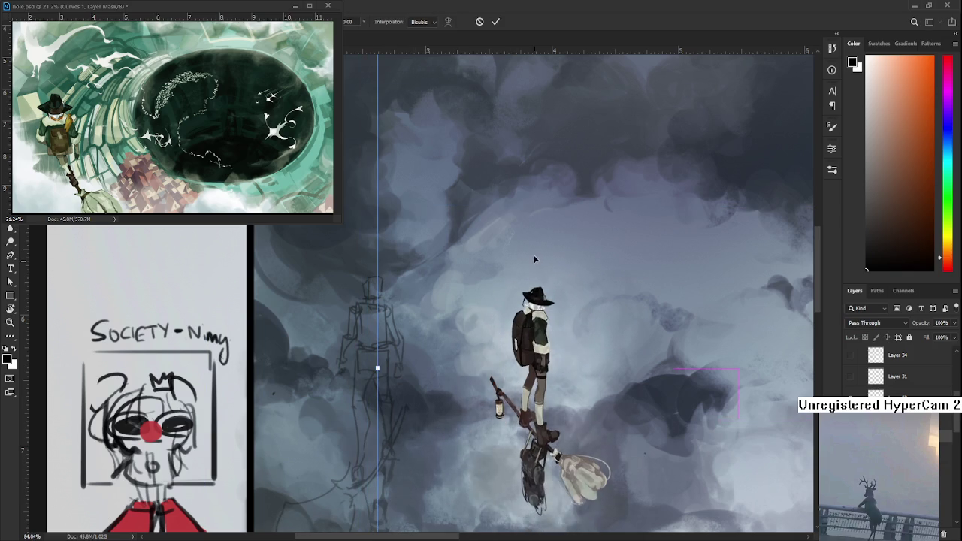
{"action": "key", "text": "Escape"}
Select the sketch layer, shrink the brush, and redraw the right side of the head.
{"action": "key", "text": "e"}
{"action": "scroll", "coordinate": [410, 282], "scroll_direction": "up", "scroll_amount": 3}
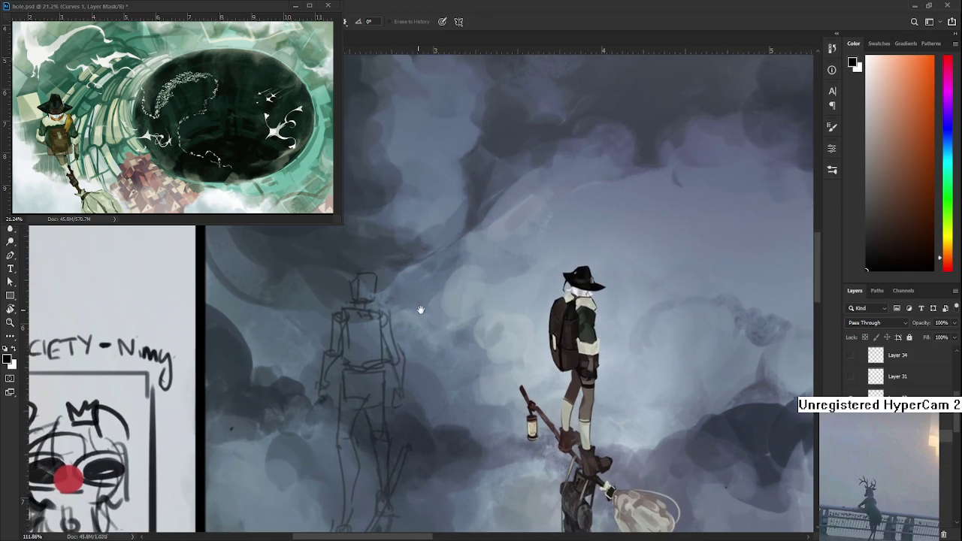
{"action": "key", "text": "ctrl+comma"}
{"action": "key", "text": "ctrl+comma"}
{"action": "key", "text": "ctrl+comma"}
{"action": "key", "text": "ctrl+comma"}
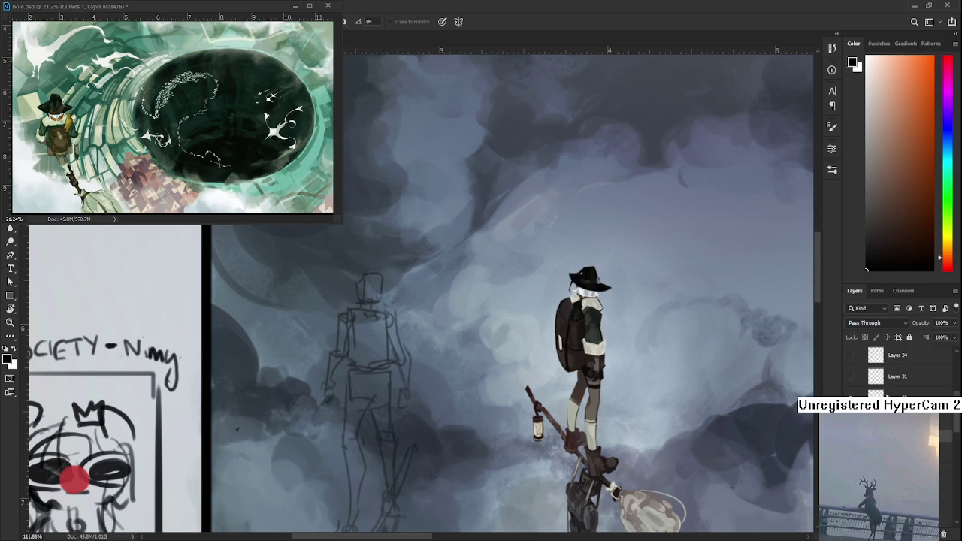
{"action": "left_click", "coordinate": [899, 392]}
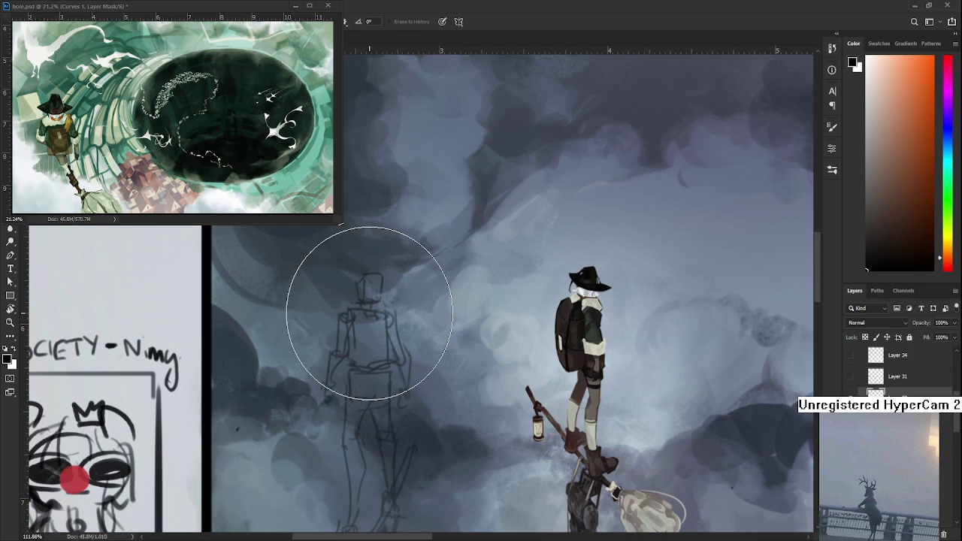
{"action": "key", "text": "bracketleft"}
{"action": "key", "text": "bracketleft"}
{"action": "key", "text": "bracketleft"}
{"action": "key", "text": "bracketleft"}
{"action": "key", "text": "bracketleft"}
{"action": "key", "text": "bracketleft"}
{"action": "key", "text": "bracketleft"}
{"action": "key", "text": "bracketleft"}
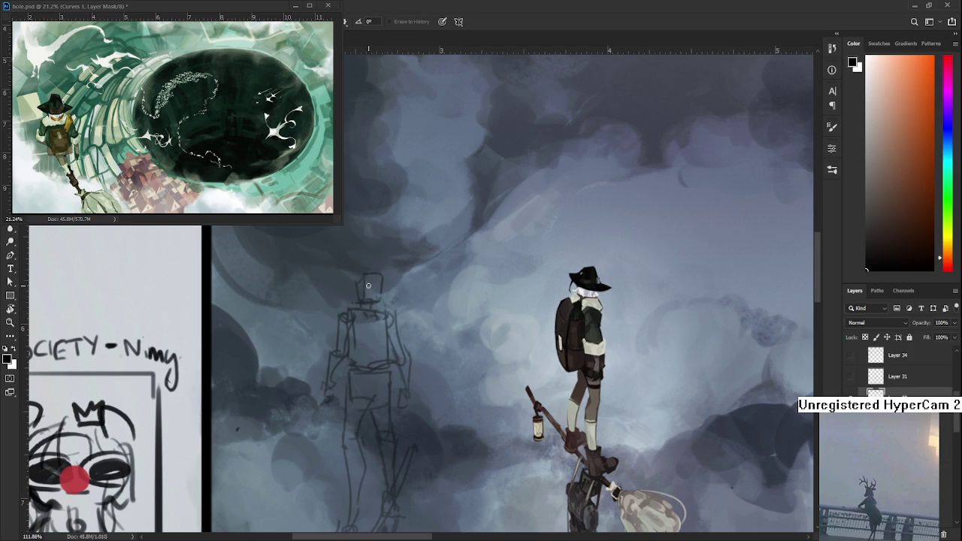
{"action": "key", "text": "b"}
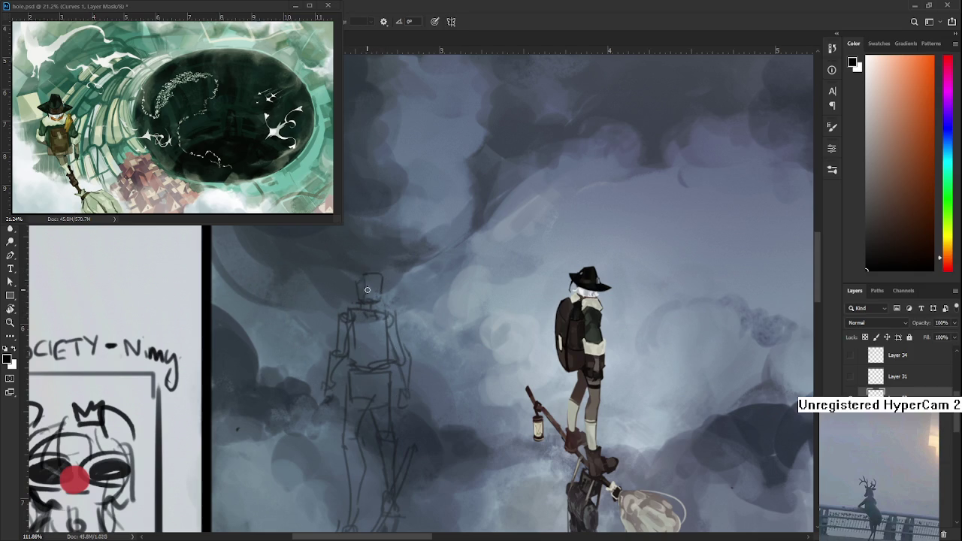
{"action": "mouse_move", "coordinate": [380, 273]}
{"action": "left_mouse_down"}
{"action": "mouse_move", "coordinate": [374, 300]}
{"action": "mouse_move", "coordinate": [354, 299]}
{"action": "left_mouse_up"}
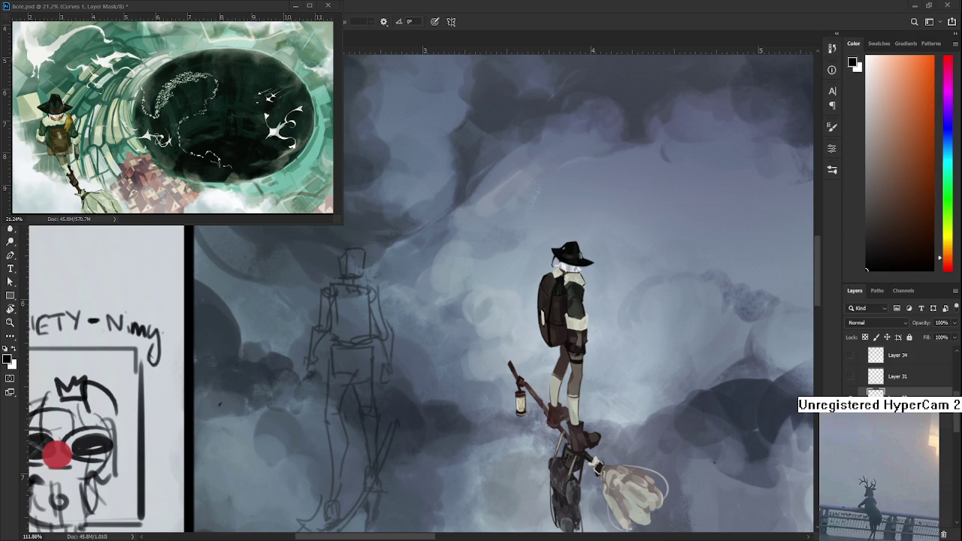
Zoom in and redraw the sketch head as a rounded outline on its left and right sides.
{"action": "scroll", "coordinate": [319, 369], "scroll_direction": "up", "scroll_amount": 2}
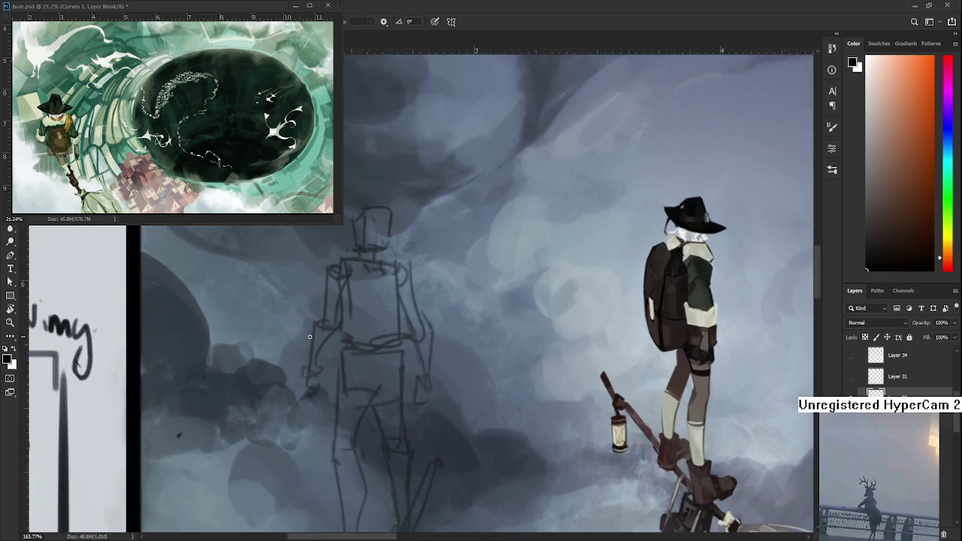
{"action": "scroll", "coordinate": [375, 300], "scroll_direction": "up", "scroll_amount": 2}
{"action": "scroll", "coordinate": [417, 242], "scroll_direction": "up", "scroll_amount": 1}
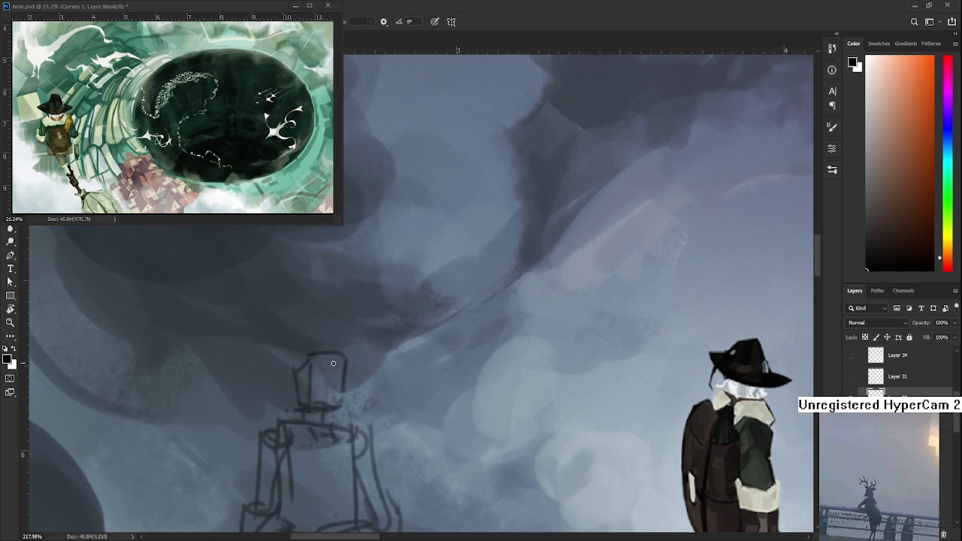
{"action": "left_click_drag", "start_coordinate": [328, 353], "coordinate": [350, 420]}
{"action": "mouse_move", "coordinate": [306, 355]}
{"action": "left_mouse_down"}
{"action": "mouse_move", "coordinate": [295, 394]}
{"action": "mouse_move", "coordinate": [337, 350]}
{"action": "left_mouse_up"}
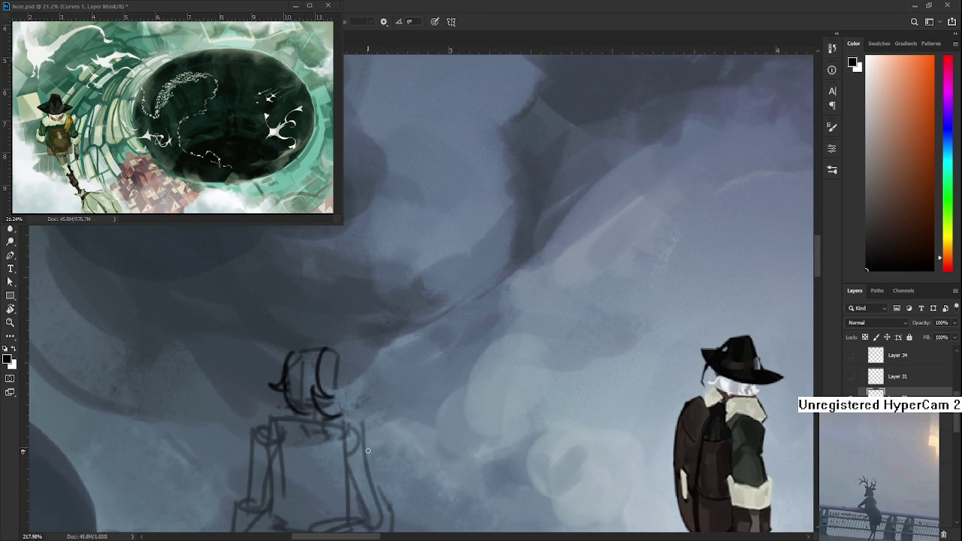
{"action": "scroll", "coordinate": [368, 450], "scroll_direction": "up", "scroll_amount": 1}
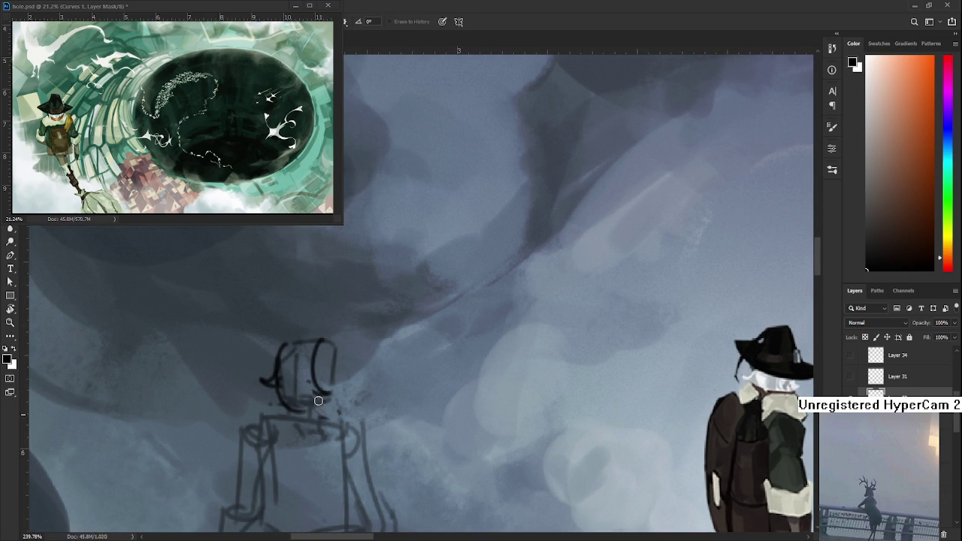
{"action": "left_click_drag", "start_coordinate": [339, 352], "coordinate": [344, 375]}
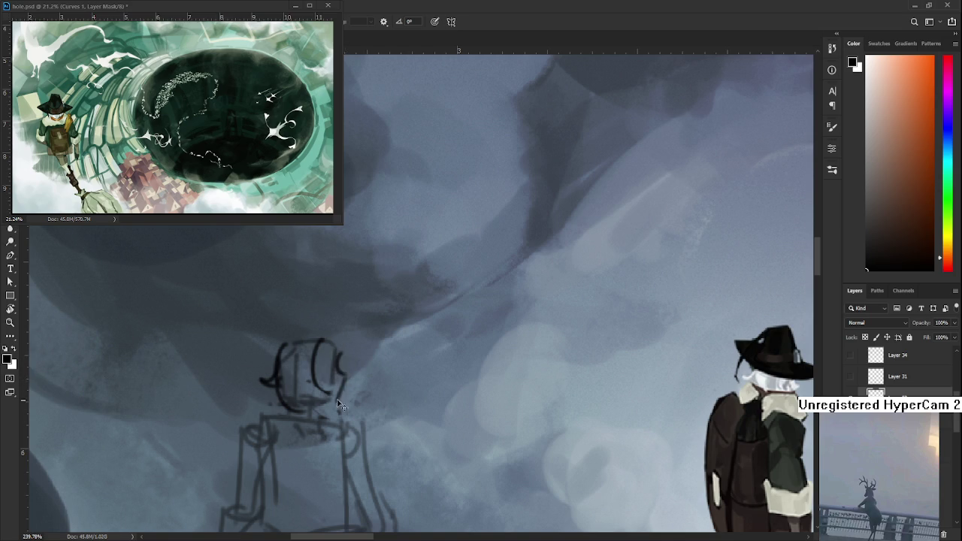
{"action": "scroll", "coordinate": [329, 400], "scroll_direction": "up", "scroll_amount": 1}
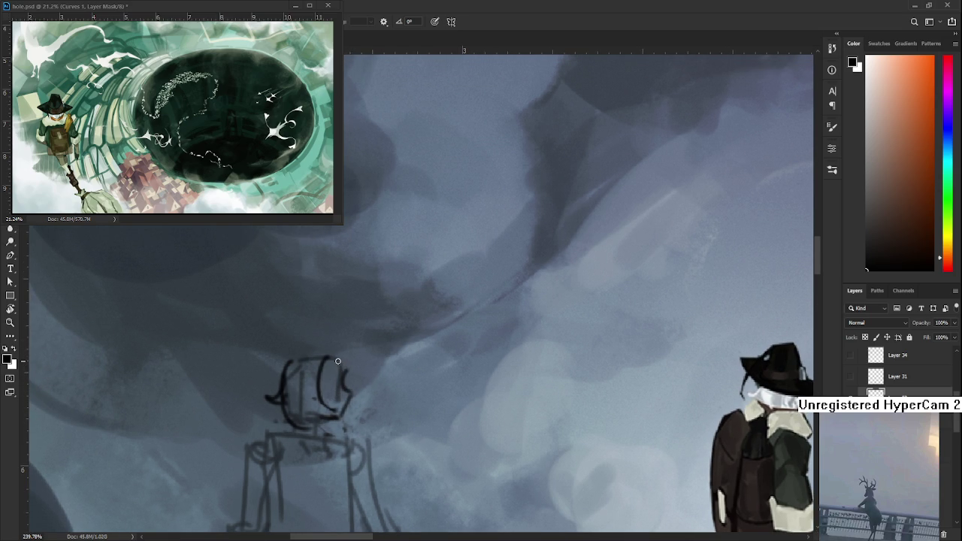
{"action": "mouse_move", "coordinate": [335, 358]}
{"action": "left_mouse_down"}
{"action": "mouse_move", "coordinate": [342, 390]}
{"action": "mouse_move", "coordinate": [352, 388]}
{"action": "left_mouse_up"}
{"action": "key", "text": "ctrl+z"}
{"action": "scroll", "coordinate": [351, 388], "scroll_direction": "down", "scroll_amount": 1}
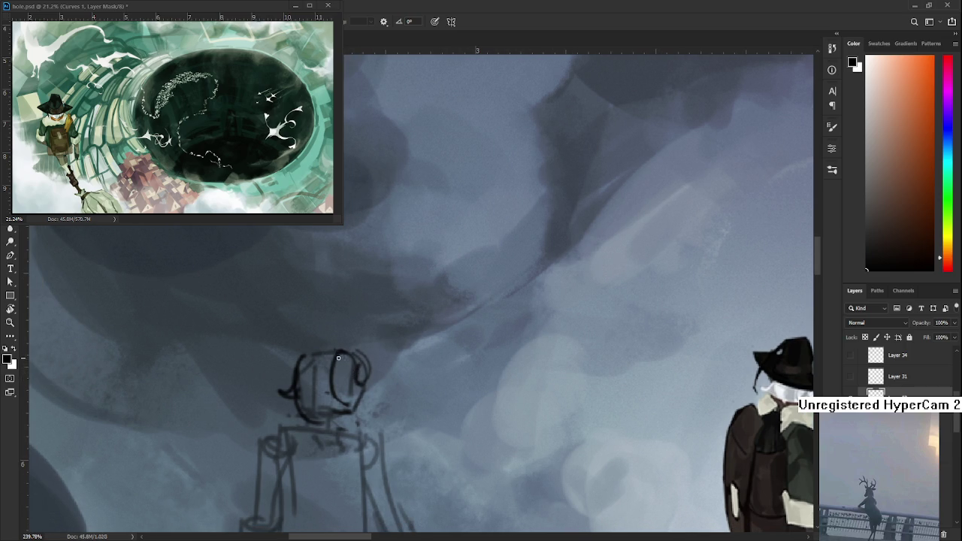
Sketch curling hair strokes inside the head outline, undoing and redrawing stray strokes.
{"action": "left_click_drag", "start_coordinate": [340, 353], "coordinate": [348, 376]}
{"action": "key", "text": "e"}
{"action": "key", "text": "b"}
{"action": "left_click_drag", "start_coordinate": [345, 353], "coordinate": [342, 391]}
{"action": "key", "text": "ctrl+z"}
{"action": "left_click_drag", "start_coordinate": [341, 356], "coordinate": [332, 397]}
{"action": "mouse_move", "coordinate": [313, 399]}
{"action": "left_mouse_down"}
{"action": "mouse_move", "coordinate": [321, 412]}
{"action": "mouse_move", "coordinate": [316, 364]}
{"action": "left_mouse_up"}
{"action": "key", "text": "ctrl+z"}
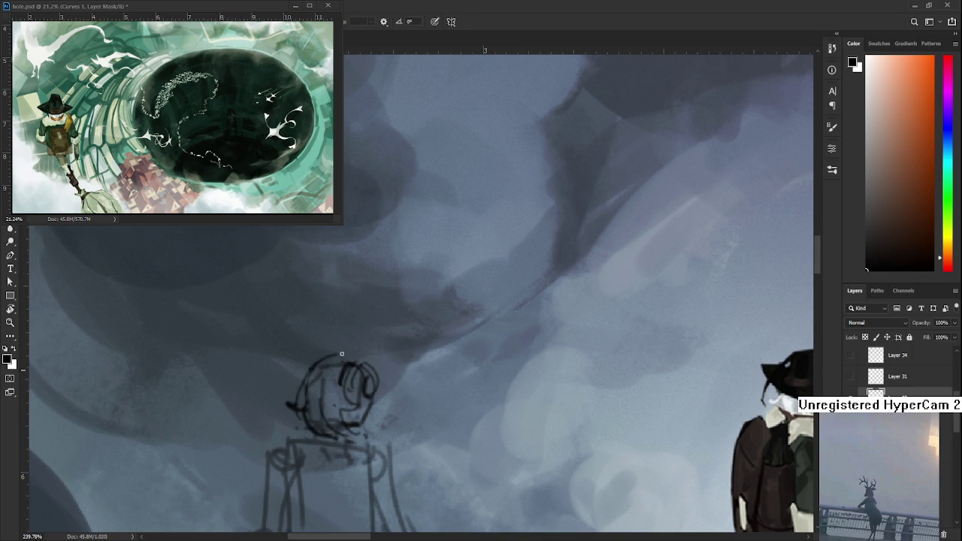
{"action": "mouse_move", "coordinate": [385, 358]}
{"action": "left_mouse_down"}
{"action": "mouse_move", "coordinate": [360, 335]}
{"action": "mouse_move", "coordinate": [339, 396]}
{"action": "mouse_move", "coordinate": [390, 321]}
{"action": "left_mouse_up"}
{"action": "scroll", "coordinate": [390, 321], "scroll_direction": "down", "scroll_amount": 2}
{"action": "scroll", "coordinate": [394, 315], "scroll_direction": "down", "scroll_amount": 3}
Draw a wide hat brim across the sketch head, redrawing it several times.
{"action": "scroll", "coordinate": [399, 311], "scroll_direction": "down", "scroll_amount": 1}
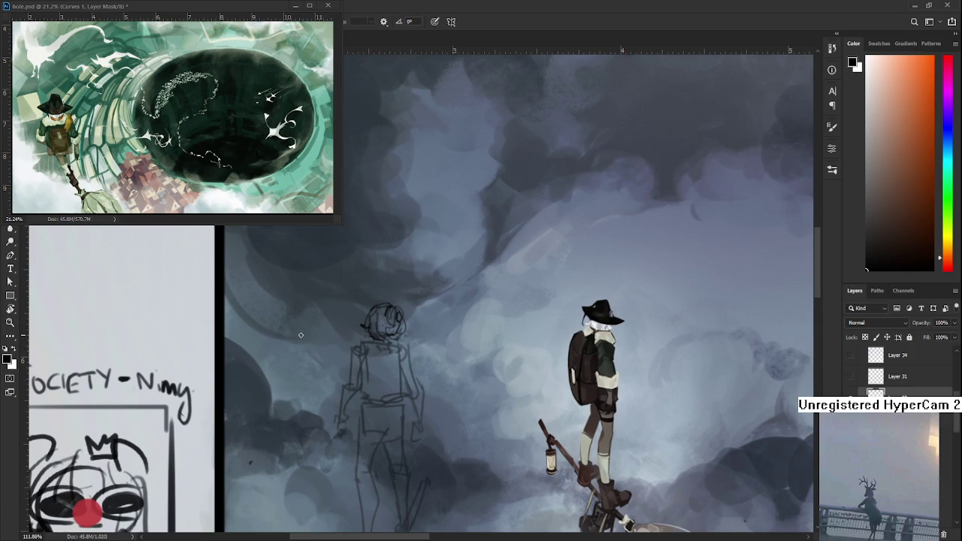
{"action": "mouse_move", "coordinate": [323, 316]}
{"action": "left_mouse_down"}
{"action": "mouse_move", "coordinate": [436, 312]}
{"action": "mouse_move", "coordinate": [426, 310]}
{"action": "left_mouse_up"}
{"action": "key", "text": "ctrl+z"}
{"action": "key", "text": "ctrl+z"}
{"action": "left_click_drag", "start_coordinate": [323, 314], "coordinate": [429, 306]}
{"action": "key", "text": "ctrl+z"}
{"action": "left_click_drag", "start_coordinate": [322, 316], "coordinate": [445, 306]}
{"action": "key", "text": "ctrl+z"}
{"action": "left_click_drag", "start_coordinate": [327, 321], "coordinate": [428, 310]}
{"action": "left_click_drag", "start_coordinate": [329, 318], "coordinate": [398, 294]}
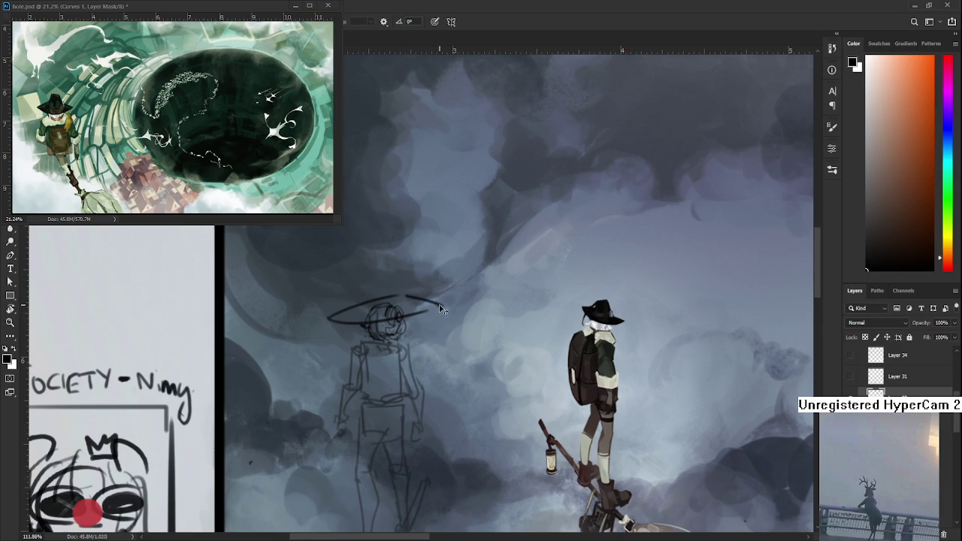
{"action": "key", "text": "ctrl+z"}
{"action": "left_click_drag", "start_coordinate": [328, 319], "coordinate": [380, 303]}
{"action": "mouse_move", "coordinate": [398, 300]}
{"action": "left_mouse_down"}
{"action": "mouse_move", "coordinate": [459, 309]}
{"action": "mouse_move", "coordinate": [444, 309]}
{"action": "left_mouse_up"}
{"action": "key", "text": "ctrl+z"}
Sketch the hat's pointed cone and loosely lasso-select the hat sketch.
{"action": "left_click_drag", "start_coordinate": [362, 315], "coordinate": [399, 310]}
{"action": "mouse_move", "coordinate": [376, 279]}
{"action": "left_mouse_down"}
{"action": "mouse_move", "coordinate": [334, 311]}
{"action": "mouse_move", "coordinate": [357, 317]}
{"action": "left_mouse_up"}
{"action": "key", "text": "ctrl+z"}
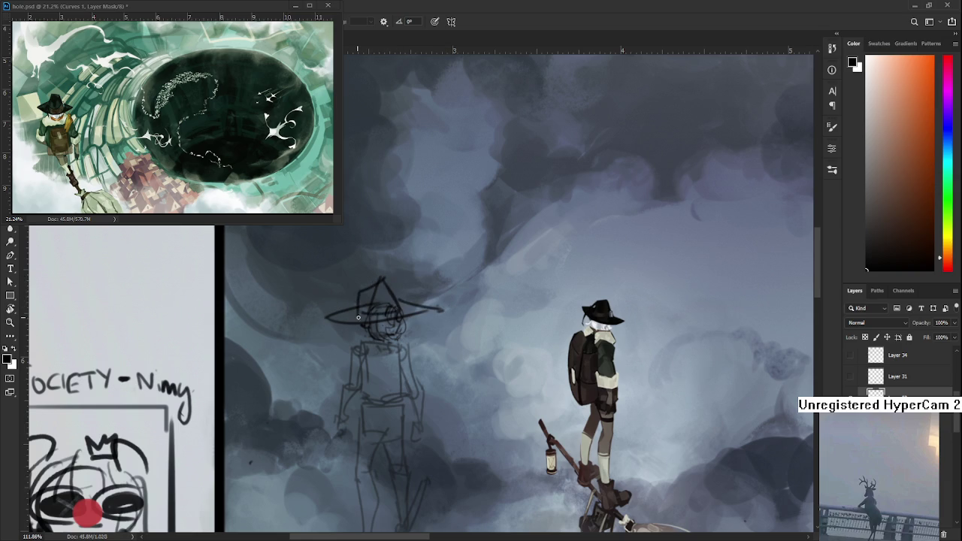
{"action": "scroll", "coordinate": [397, 279], "scroll_direction": "up", "scroll_amount": 1}
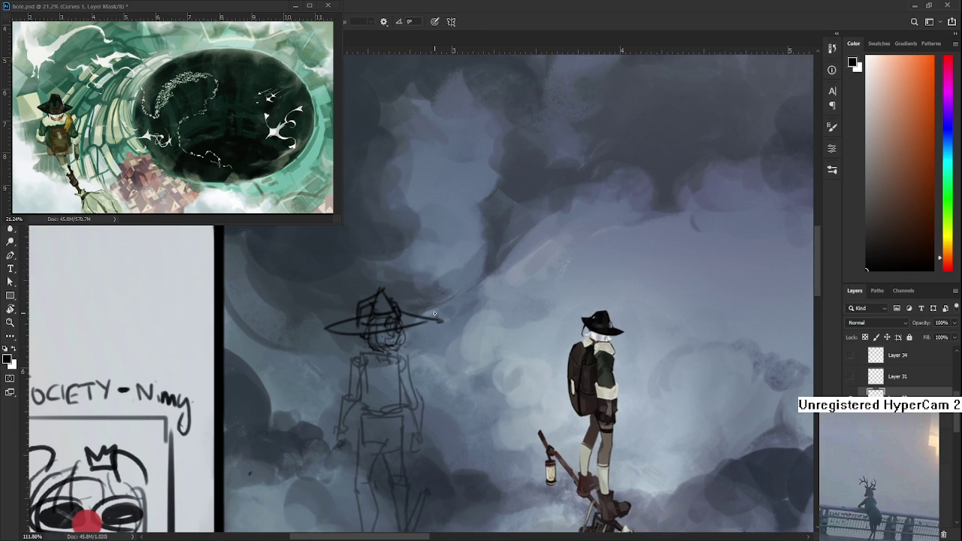
{"action": "key", "text": "l"}
{"action": "left_click_drag", "start_coordinate": [481, 339], "coordinate": [492, 335]}
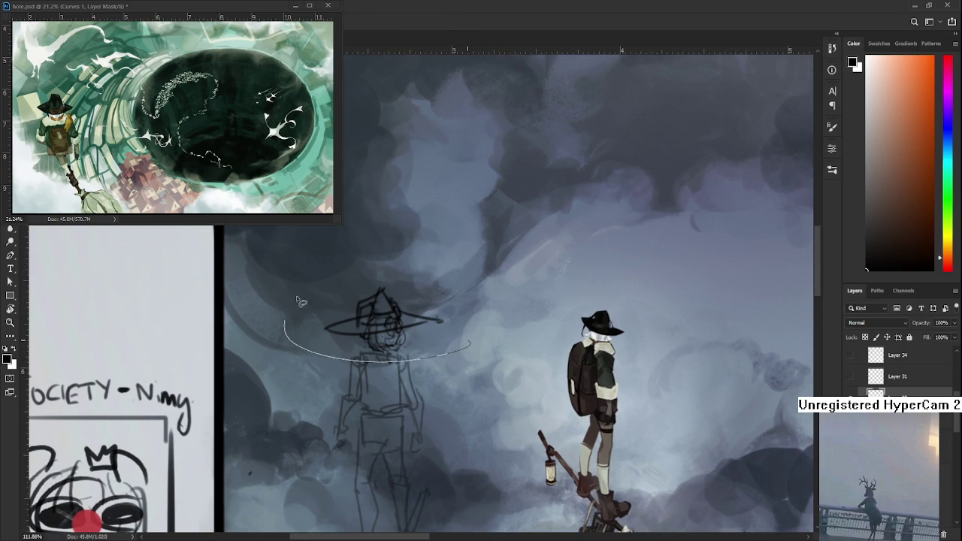
Warp the selected hat sketch with Free Transform and apply it.
{"action": "key", "text": "ctrl+t"}
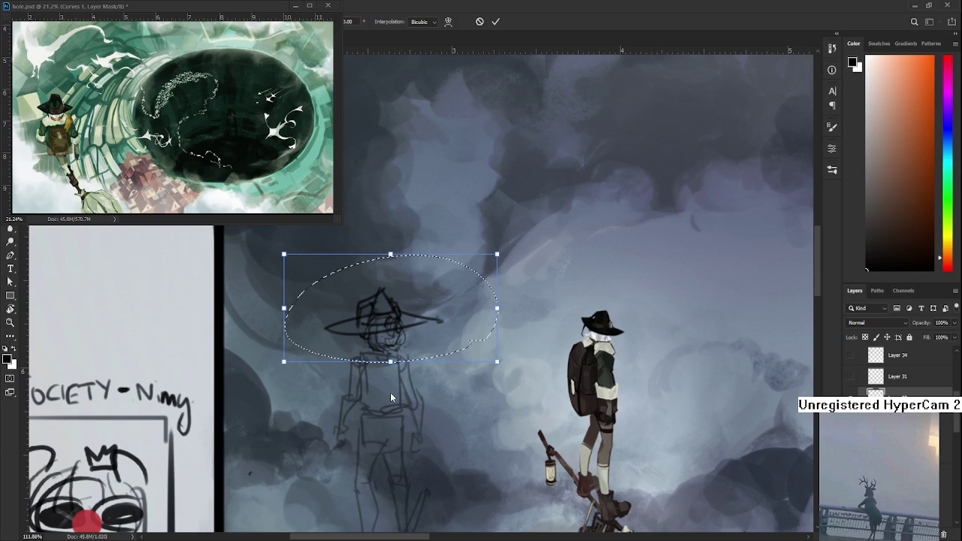
{"action": "key", "text": "ctrl+alt+w"}
{"action": "key", "text": "Return"}
Extend the brim, lighten stray lines, darken its right half, then lasso the crown for transforming.
{"action": "scroll", "coordinate": [372, 359], "scroll_direction": "up", "scroll_amount": 2}
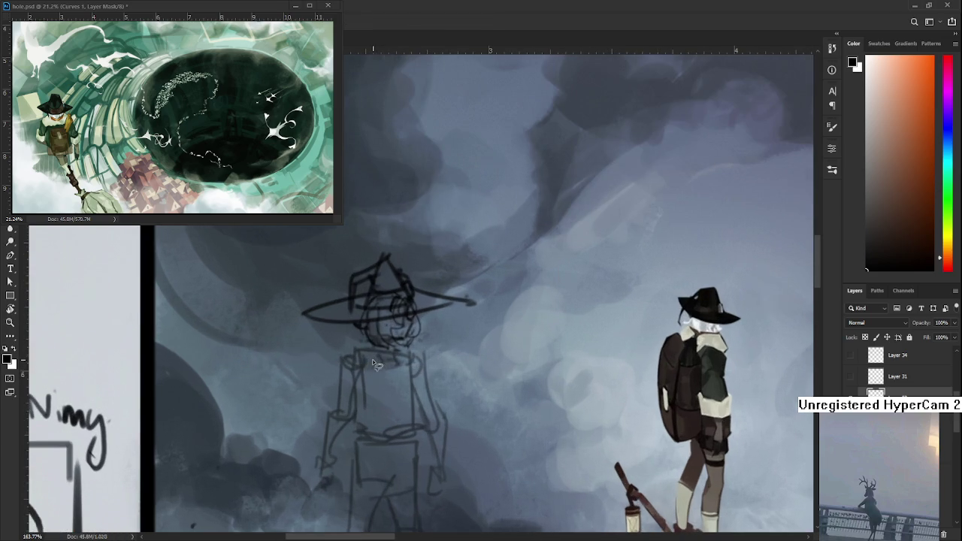
{"action": "key", "text": "b"}
{"action": "left_click_drag", "start_coordinate": [296, 313], "coordinate": [462, 305]}
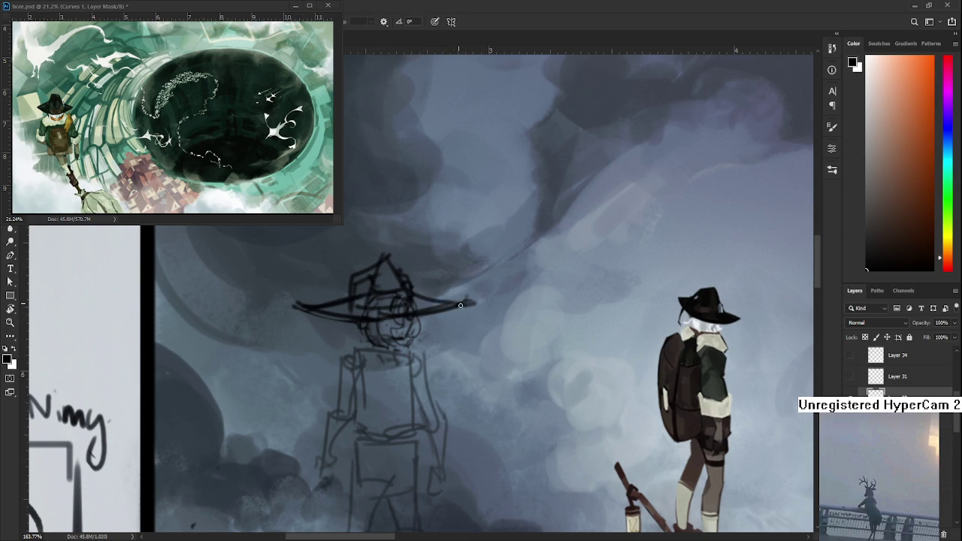
{"action": "key", "text": "e"}
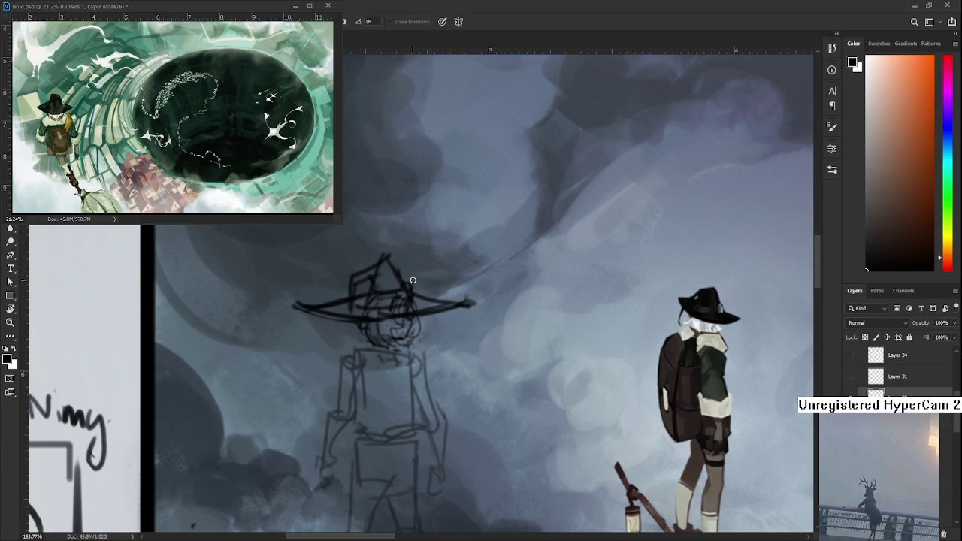
{"action": "left_click_drag", "start_coordinate": [394, 314], "coordinate": [364, 312]}
{"action": "key", "text": "b"}
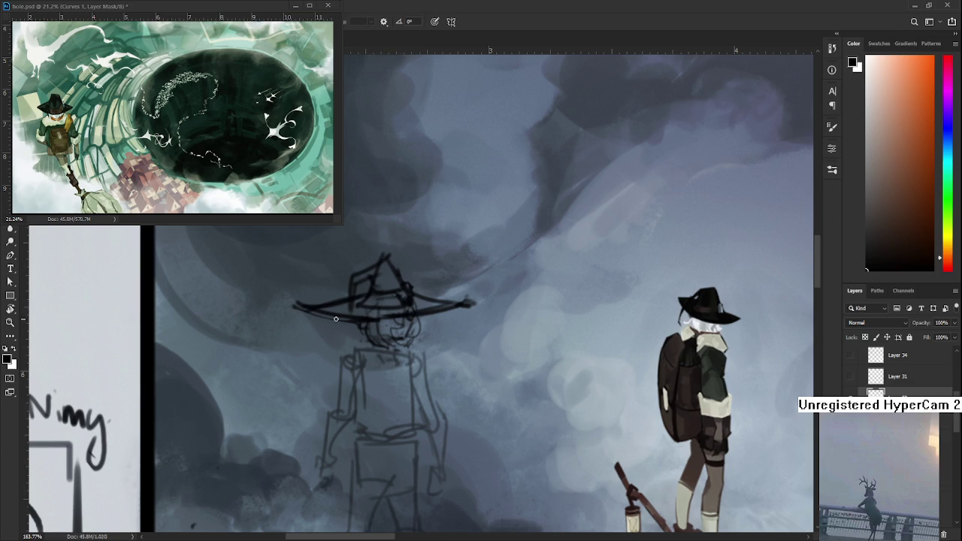
{"action": "mouse_move", "coordinate": [386, 325]}
{"action": "left_mouse_down"}
{"action": "mouse_move", "coordinate": [440, 308]}
{"action": "mouse_move", "coordinate": [430, 269]}
{"action": "mouse_move", "coordinate": [396, 311]}
{"action": "mouse_move", "coordinate": [415, 322]}
{"action": "left_mouse_up"}
{"action": "key", "text": "l"}
{"action": "key", "text": "ctrl+t"}
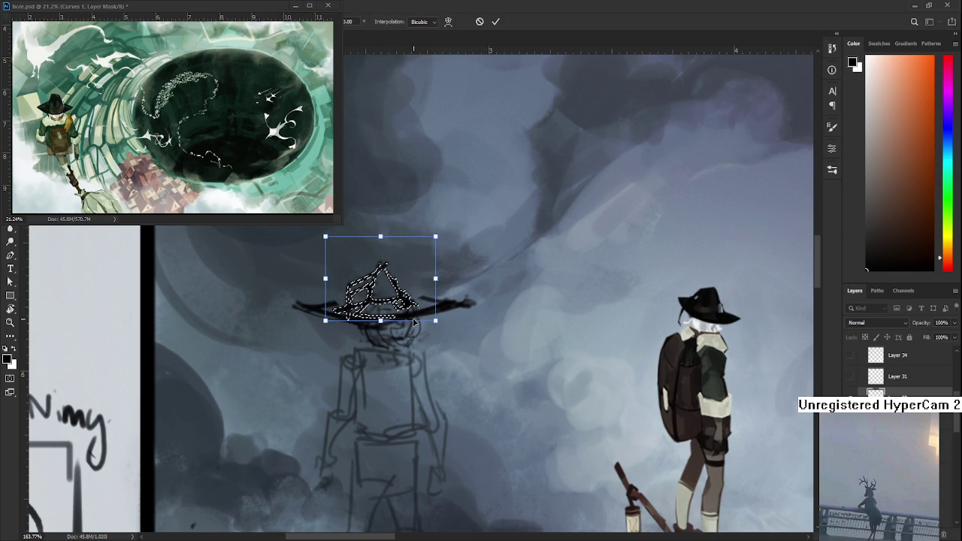
Nudge the hat crown up and right, apply the transform and deselect.
{"action": "key", "text": "Up"}
{"action": "key", "text": "Up"}
{"action": "key", "text": "Right"}
{"action": "key", "text": "Up"}
{"action": "key", "text": "Up"}
{"action": "key", "text": "Right"}
{"action": "key", "text": "Return"}
{"action": "key", "text": "ctrl+d"}
Erase the brim's left end, redraw it longer to the right and taper its right tip.
{"action": "key", "text": "e"}
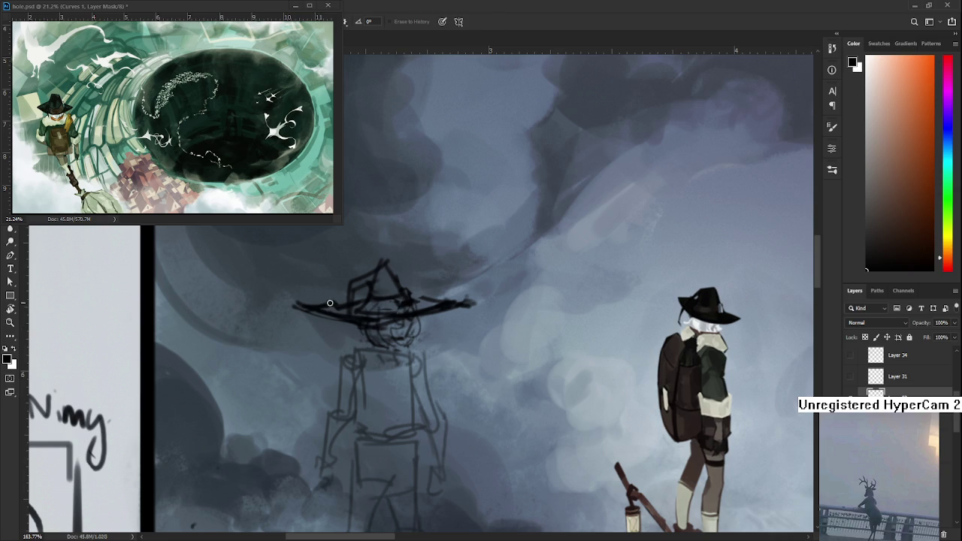
{"action": "mouse_move", "coordinate": [331, 304]}
{"action": "left_mouse_down"}
{"action": "mouse_move", "coordinate": [296, 308]}
{"action": "mouse_move", "coordinate": [345, 314]}
{"action": "left_mouse_up"}
{"action": "key", "text": "b"}
{"action": "mouse_move", "coordinate": [406, 304]}
{"action": "left_mouse_down"}
{"action": "mouse_move", "coordinate": [472, 296]}
{"action": "mouse_move", "coordinate": [421, 290]}
{"action": "left_mouse_up"}
{"action": "key", "text": "e"}
{"action": "mouse_move", "coordinate": [478, 301]}
{"action": "left_mouse_down"}
{"action": "mouse_move", "coordinate": [450, 302]}
{"action": "mouse_move", "coordinate": [486, 305]}
{"action": "left_mouse_up"}
{"action": "key", "text": "b"}
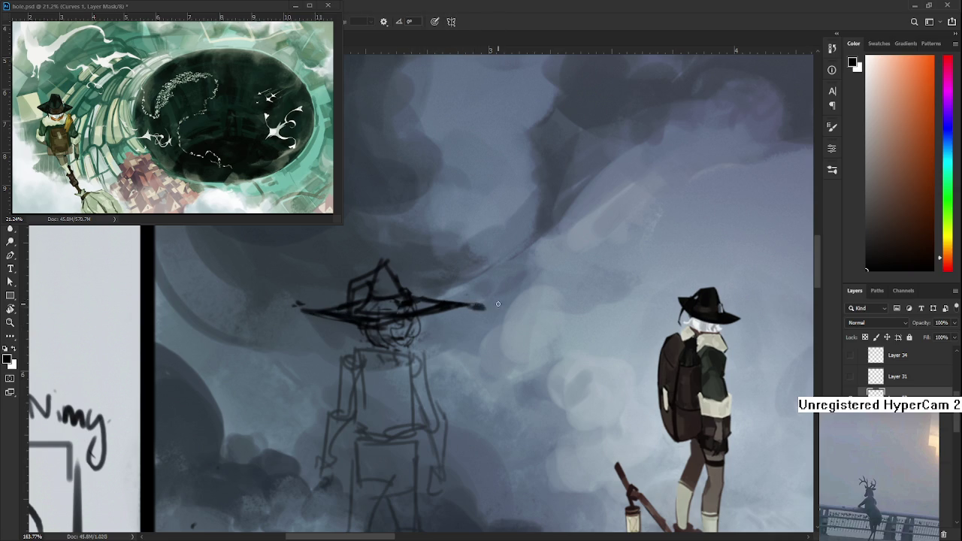
{"action": "key", "text": "e"}
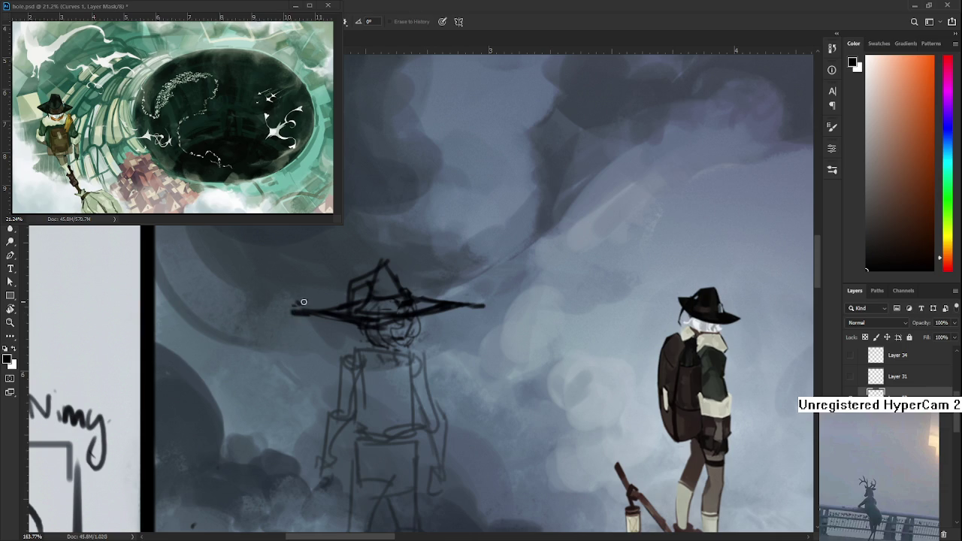
{"action": "left_click_drag", "start_coordinate": [428, 338], "coordinate": [430, 335]}
{"action": "key", "text": "b"}
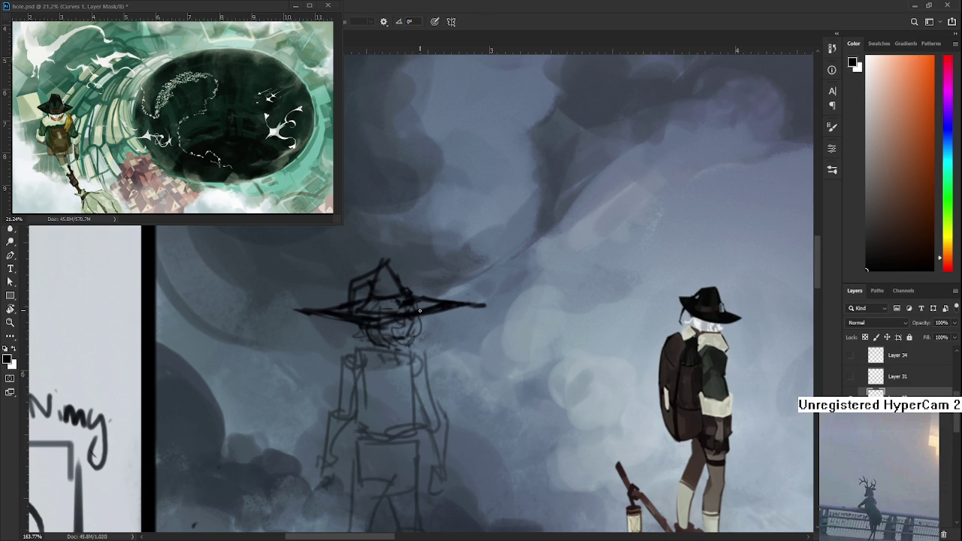
{"action": "scroll", "coordinate": [423, 318], "scroll_direction": "down", "scroll_amount": 1}
{"action": "scroll", "coordinate": [413, 308], "scroll_direction": "down", "scroll_amount": 2}
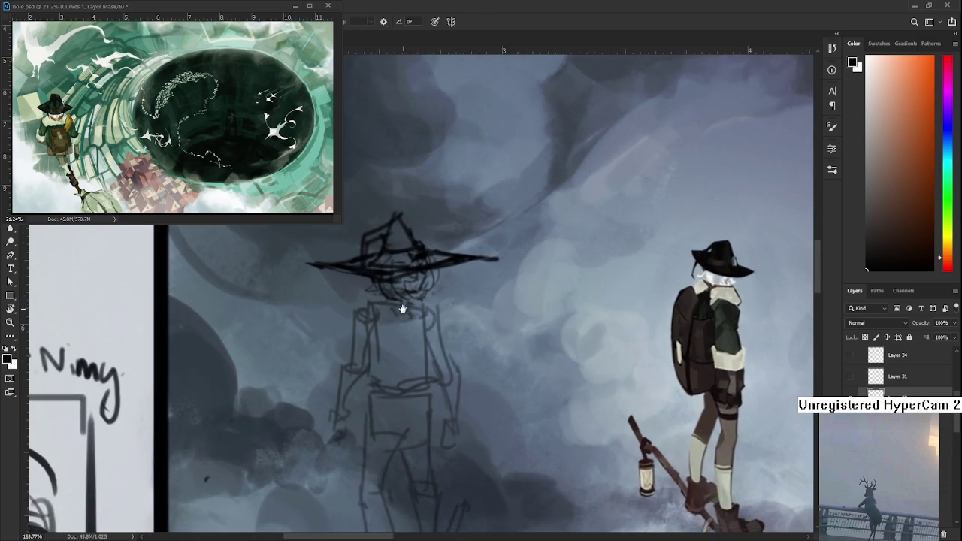
Draw a longer chin line beneath the hat brim.
{"action": "scroll", "coordinate": [406, 299], "scroll_direction": "down", "scroll_amount": 1}
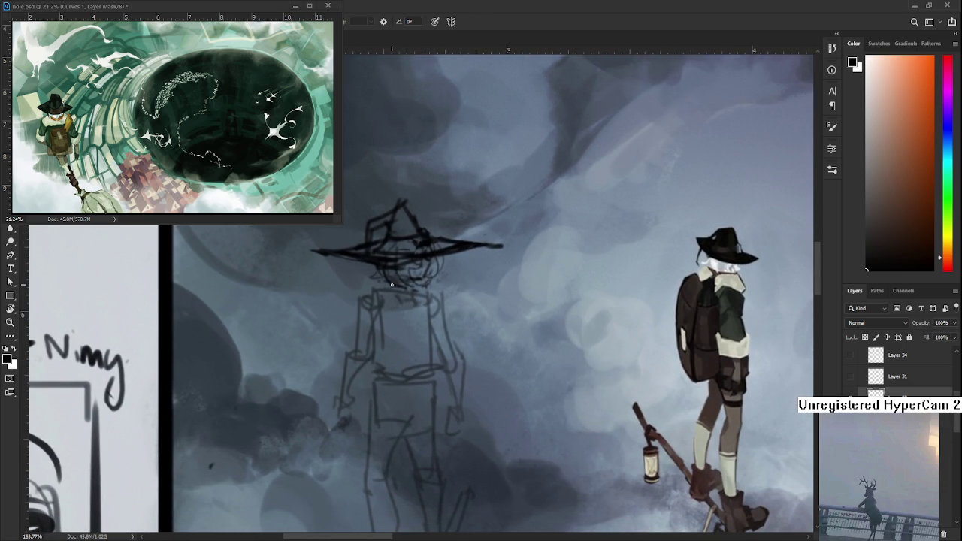
{"action": "mouse_move", "coordinate": [376, 284]}
{"action": "left_mouse_down"}
{"action": "mouse_move", "coordinate": [425, 280]}
{"action": "mouse_move", "coordinate": [376, 284]}
{"action": "mouse_move", "coordinate": [396, 301]}
{"action": "mouse_move", "coordinate": [427, 284]}
{"action": "left_mouse_up"}
{"action": "key", "text": "ctrl+z"}
{"action": "left_click_drag", "start_coordinate": [359, 300], "coordinate": [440, 293]}
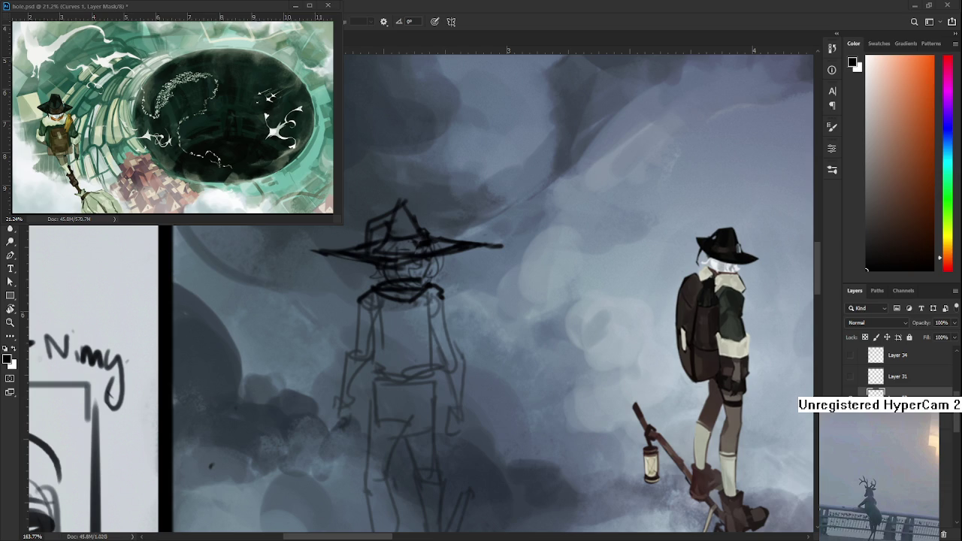
{"action": "scroll", "coordinate": [431, 329], "scroll_direction": "up", "scroll_amount": 1}
{"action": "scroll", "coordinate": [431, 329], "scroll_direction": "up", "scroll_amount": 1}
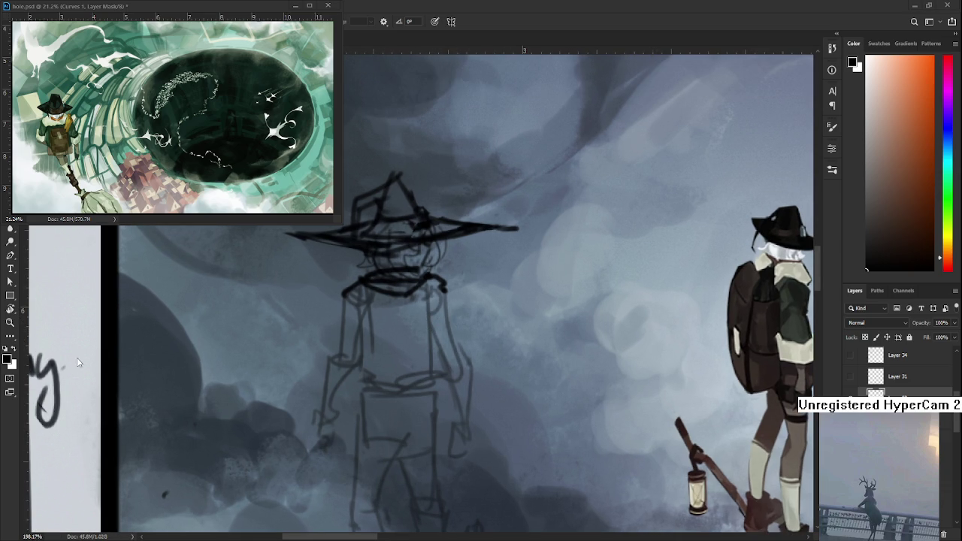
{"action": "scroll", "coordinate": [400, 278], "scroll_direction": "down", "scroll_amount": 1}
{"action": "scroll", "coordinate": [401, 278], "scroll_direction": "down", "scroll_amount": 2}
{"action": "scroll", "coordinate": [404, 259], "scroll_direction": "up", "scroll_amount": 3}
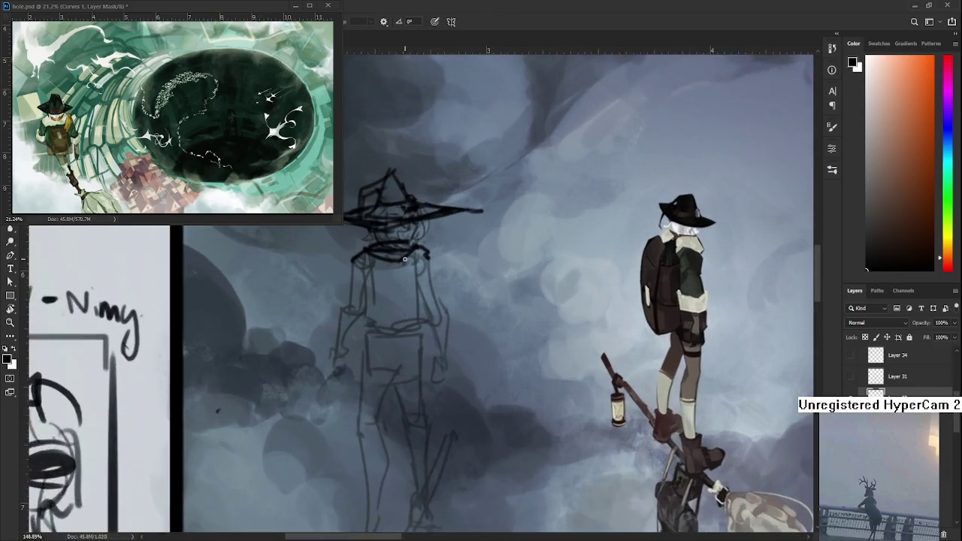
{"action": "scroll", "coordinate": [404, 260], "scroll_direction": "up", "scroll_amount": 1}
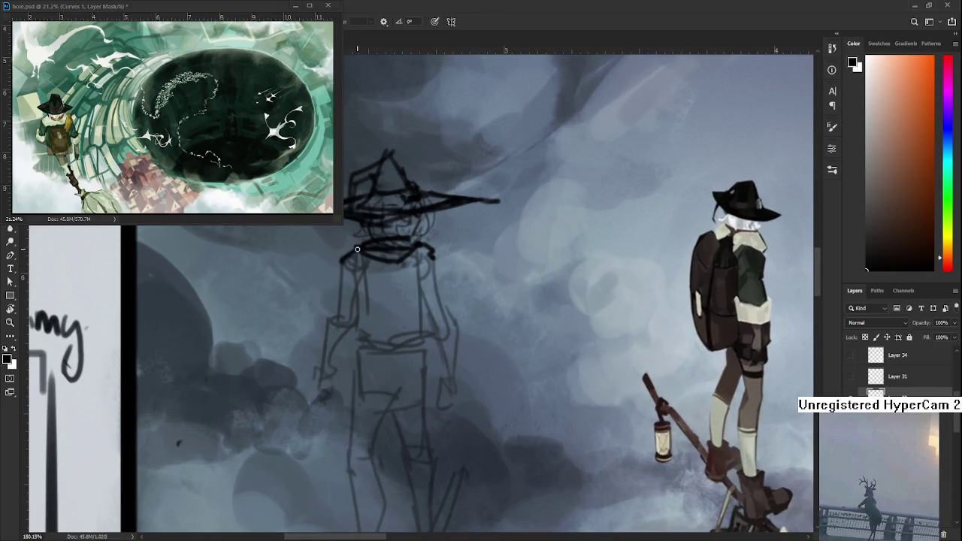
Extend and redraw the collar line, erasing stray lines around the collar and face.
{"action": "mouse_move", "coordinate": [331, 261]}
{"action": "left_mouse_down"}
{"action": "mouse_move", "coordinate": [375, 253]}
{"action": "mouse_move", "coordinate": [398, 289]}
{"action": "mouse_move", "coordinate": [432, 257]}
{"action": "left_mouse_up"}
{"action": "left_click_drag", "start_coordinate": [376, 294], "coordinate": [386, 293]}
{"action": "key", "text": "e"}
{"action": "left_click_drag", "start_coordinate": [384, 258], "coordinate": [415, 232]}
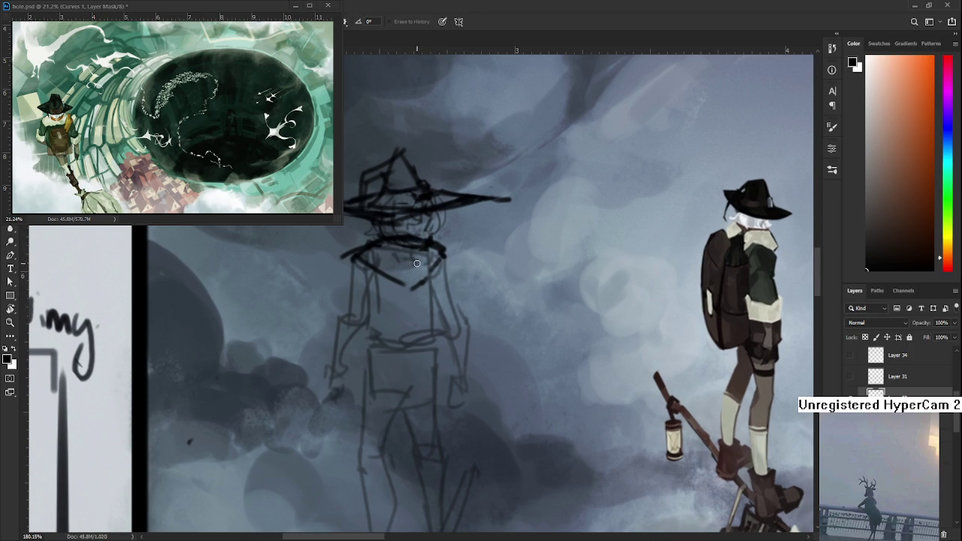
{"action": "key", "text": "b"}
{"action": "left_click_drag", "start_coordinate": [406, 290], "coordinate": [447, 259]}
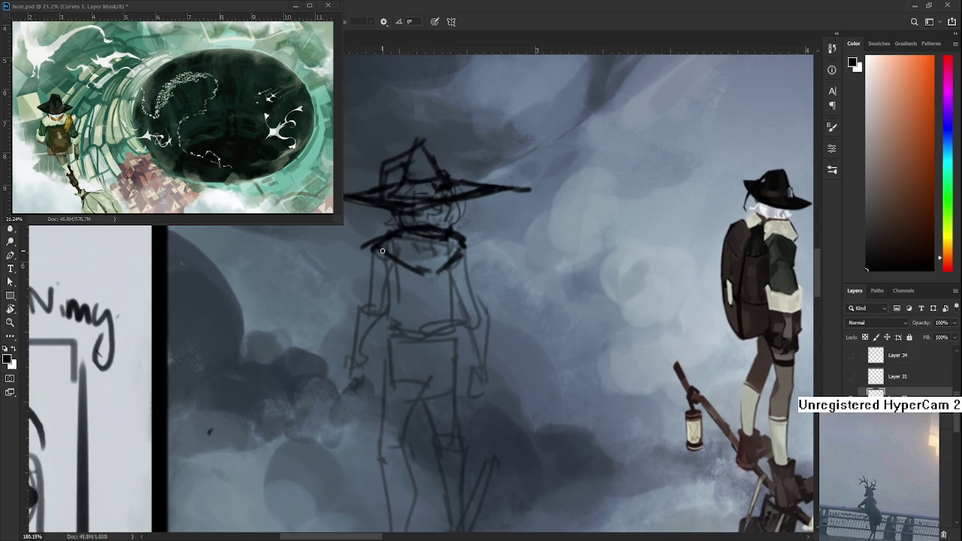
Trace the torso's left side and outline both arms and the left hand.
{"action": "left_click_drag", "start_coordinate": [371, 246], "coordinate": [359, 320]}
{"action": "mouse_move", "coordinate": [363, 284]}
{"action": "left_mouse_down"}
{"action": "mouse_move", "coordinate": [349, 325]}
{"action": "mouse_move", "coordinate": [382, 309]}
{"action": "mouse_move", "coordinate": [360, 332]}
{"action": "left_mouse_up"}
{"action": "key", "text": "e"}
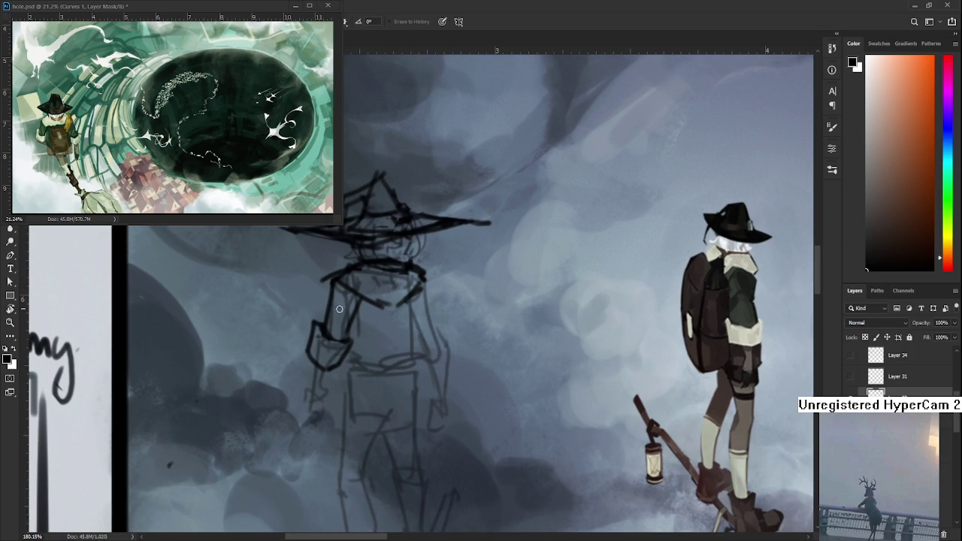
{"action": "key", "text": "b"}
{"action": "mouse_move", "coordinate": [415, 297]}
{"action": "left_mouse_down"}
{"action": "mouse_move", "coordinate": [367, 314]}
{"action": "mouse_move", "coordinate": [379, 374]}
{"action": "left_mouse_up"}
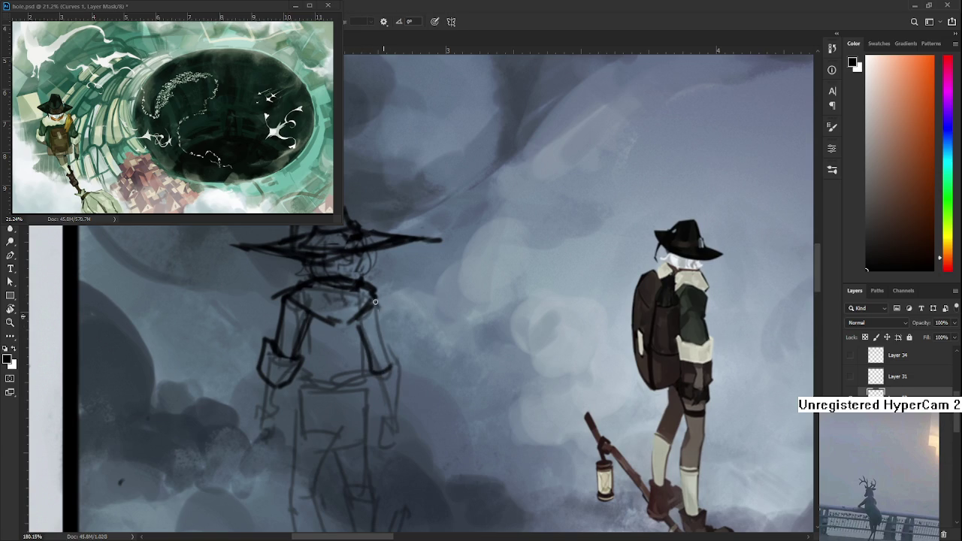
{"action": "mouse_move", "coordinate": [377, 304]}
{"action": "left_mouse_down"}
{"action": "mouse_move", "coordinate": [405, 380]}
{"action": "mouse_move", "coordinate": [376, 390]}
{"action": "mouse_move", "coordinate": [395, 343]}
{"action": "mouse_move", "coordinate": [427, 347]}
{"action": "left_mouse_up"}
{"action": "scroll", "coordinate": [395, 343], "scroll_direction": "down", "scroll_amount": 1}
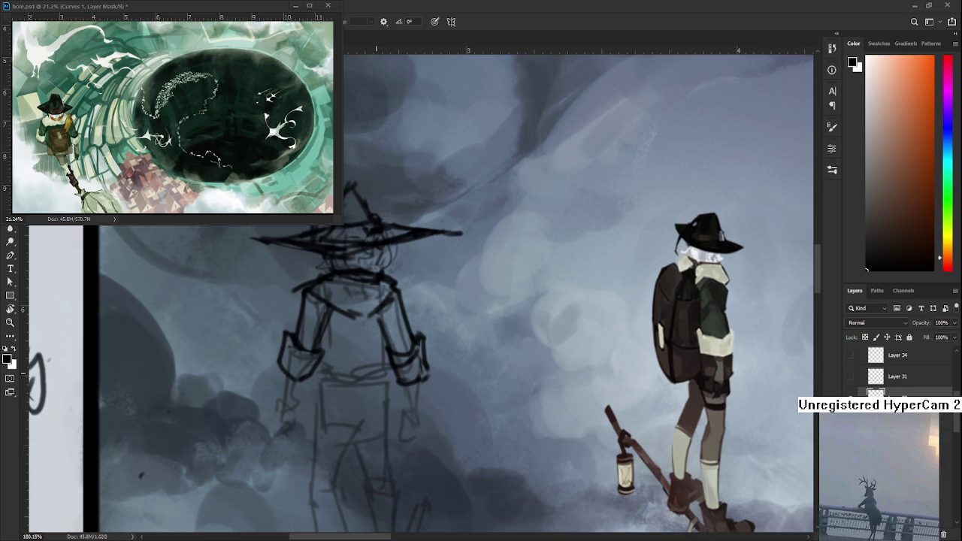
Draw waist, hip and front lines forming a boxy shorts outline.
{"action": "left_click_drag", "start_coordinate": [332, 364], "coordinate": [341, 316]}
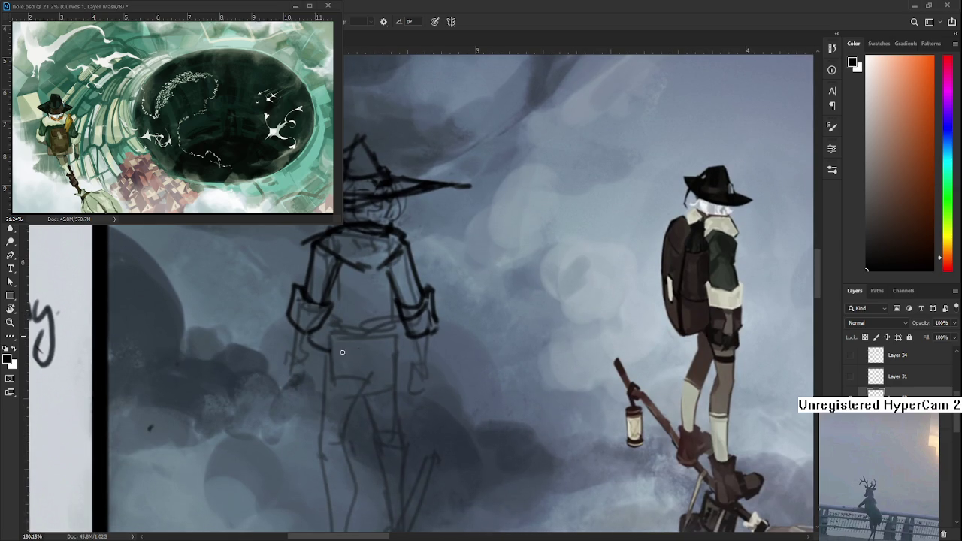
{"action": "mouse_move", "coordinate": [305, 344]}
{"action": "left_mouse_down"}
{"action": "mouse_move", "coordinate": [391, 342]}
{"action": "mouse_move", "coordinate": [384, 315]}
{"action": "left_mouse_up"}
{"action": "mouse_move", "coordinate": [335, 366]}
{"action": "left_mouse_down"}
{"action": "mouse_move", "coordinate": [342, 340]}
{"action": "mouse_move", "coordinate": [328, 369]}
{"action": "left_mouse_up"}
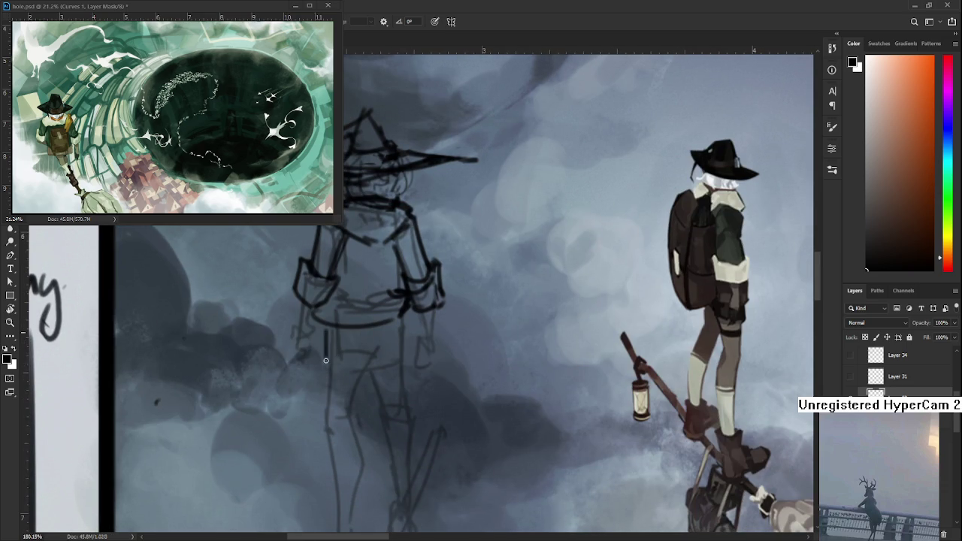
{"action": "mouse_move", "coordinate": [324, 327]}
{"action": "left_mouse_down"}
{"action": "mouse_move", "coordinate": [325, 377]}
{"action": "mouse_move", "coordinate": [380, 334]}
{"action": "left_mouse_up"}
{"action": "left_click_drag", "start_coordinate": [403, 317], "coordinate": [398, 370]}
{"action": "left_click_drag", "start_coordinate": [331, 329], "coordinate": [404, 316]}
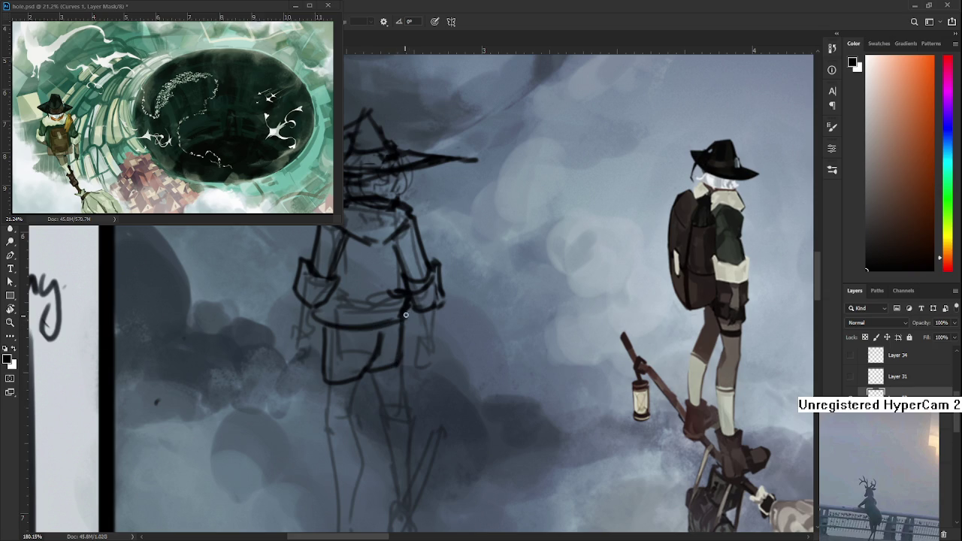
{"action": "scroll", "coordinate": [404, 316], "scroll_direction": "down", "scroll_amount": 5}
{"action": "scroll", "coordinate": [364, 301], "scroll_direction": "down", "scroll_amount": 1}
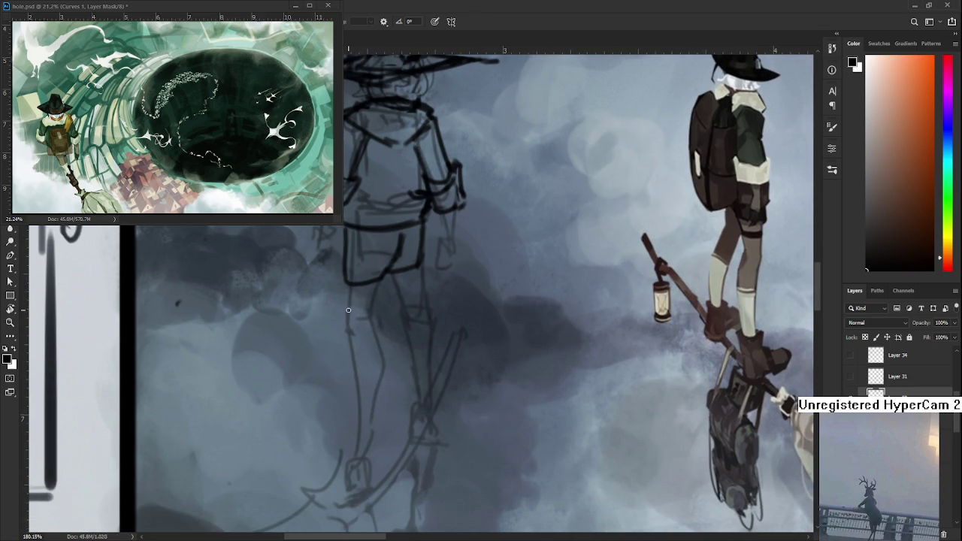
Draw darker lines for both legs and the back leg's outline.
{"action": "left_click_drag", "start_coordinate": [344, 331], "coordinate": [359, 414]}
{"action": "mouse_move", "coordinate": [367, 314]}
{"action": "left_mouse_down"}
{"action": "mouse_move", "coordinate": [382, 373]}
{"action": "mouse_move", "coordinate": [370, 452]}
{"action": "left_mouse_up"}
{"action": "left_click_drag", "start_coordinate": [352, 353], "coordinate": [357, 462]}
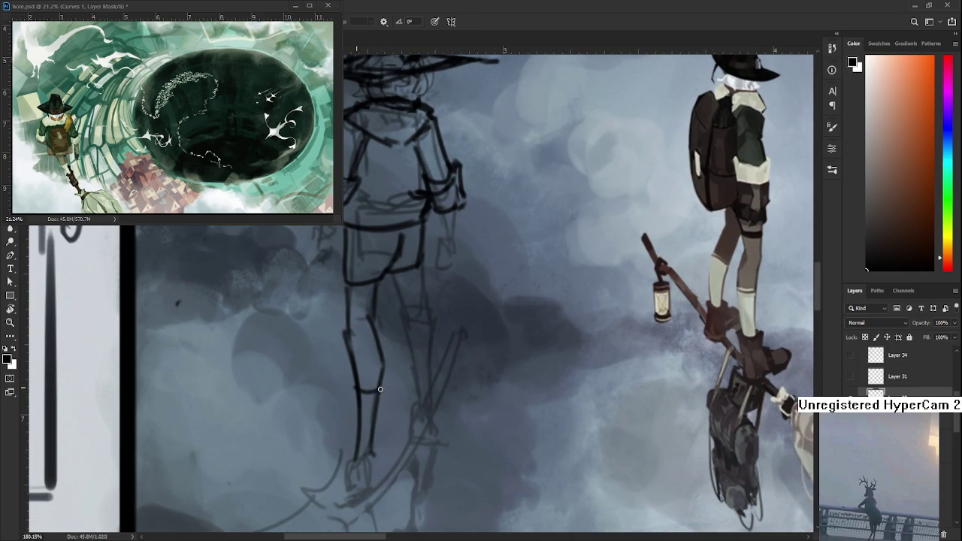
{"action": "mouse_move", "coordinate": [393, 277]}
{"action": "left_mouse_down"}
{"action": "mouse_move", "coordinate": [405, 327]}
{"action": "mouse_move", "coordinate": [419, 322]}
{"action": "mouse_move", "coordinate": [370, 315]}
{"action": "mouse_move", "coordinate": [399, 405]}
{"action": "left_mouse_up"}
{"action": "left_click_drag", "start_coordinate": [395, 287], "coordinate": [402, 410]}
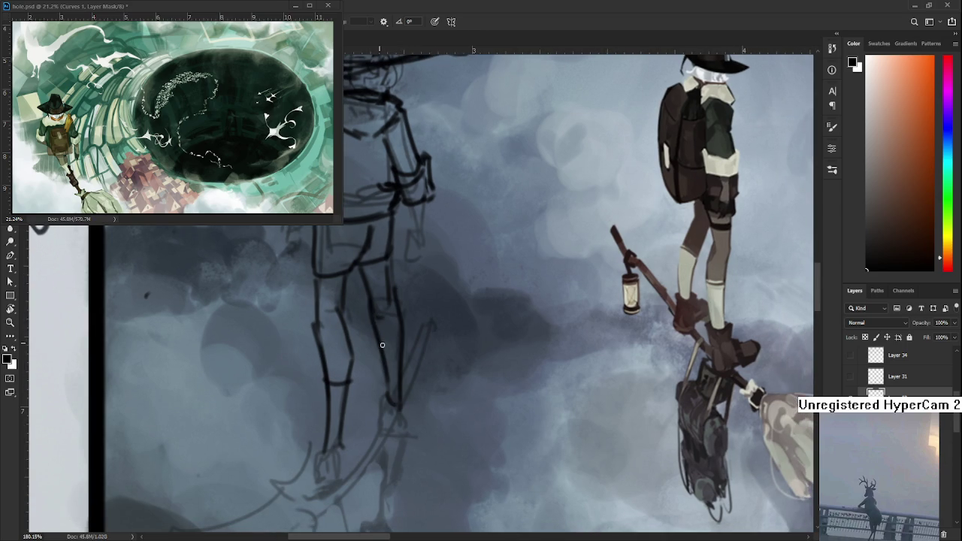
Outline the blocky boots, thickening their edges and undoing stray strokes near the foot.
{"action": "mouse_move", "coordinate": [323, 463]}
{"action": "left_mouse_down"}
{"action": "mouse_move", "coordinate": [344, 358]}
{"action": "mouse_move", "coordinate": [363, 337]}
{"action": "mouse_move", "coordinate": [352, 387]}
{"action": "left_mouse_up"}
{"action": "mouse_move", "coordinate": [337, 347]}
{"action": "left_mouse_down"}
{"action": "mouse_move", "coordinate": [342, 385]}
{"action": "mouse_move", "coordinate": [317, 406]}
{"action": "mouse_move", "coordinate": [358, 413]}
{"action": "mouse_move", "coordinate": [379, 373]}
{"action": "left_mouse_up"}
{"action": "key", "text": "ctrl+z"}
{"action": "key", "text": "ctrl+z"}
{"action": "key", "text": "ctrl+z"}
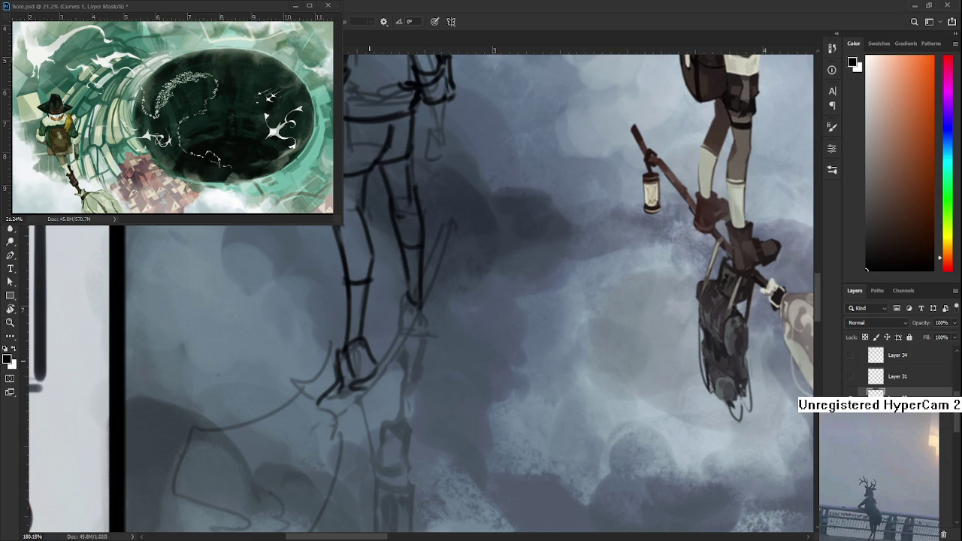
{"action": "left_click_drag", "start_coordinate": [327, 394], "coordinate": [331, 353]}
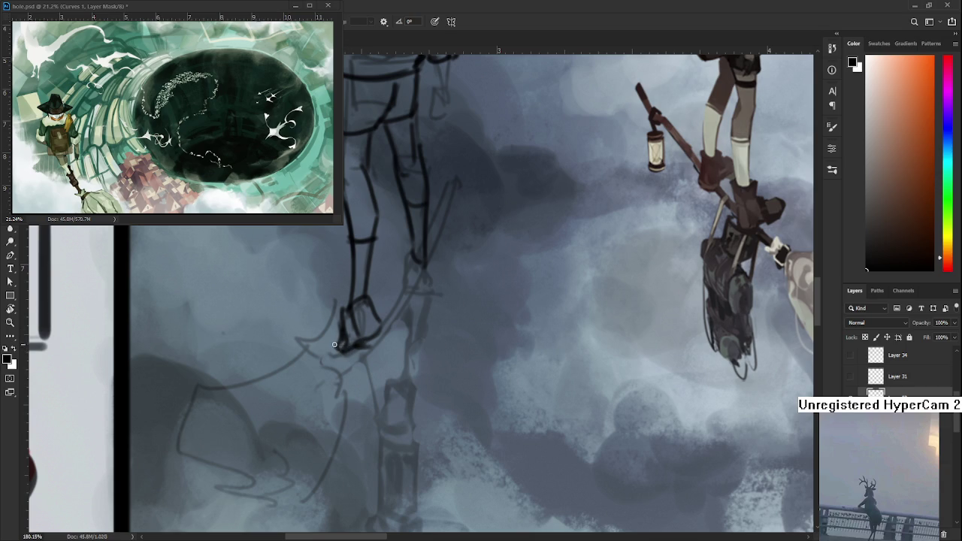
{"action": "mouse_move", "coordinate": [336, 344]}
{"action": "left_mouse_down"}
{"action": "mouse_move", "coordinate": [343, 359]}
{"action": "mouse_move", "coordinate": [338, 343]}
{"action": "mouse_move", "coordinate": [390, 325]}
{"action": "mouse_move", "coordinate": [325, 404]}
{"action": "left_mouse_up"}
{"action": "mouse_move", "coordinate": [338, 336]}
{"action": "left_mouse_down"}
{"action": "mouse_move", "coordinate": [359, 335]}
{"action": "mouse_move", "coordinate": [346, 367]}
{"action": "mouse_move", "coordinate": [364, 354]}
{"action": "mouse_move", "coordinate": [369, 328]}
{"action": "mouse_move", "coordinate": [377, 331]}
{"action": "mouse_move", "coordinate": [362, 354]}
{"action": "left_mouse_up"}
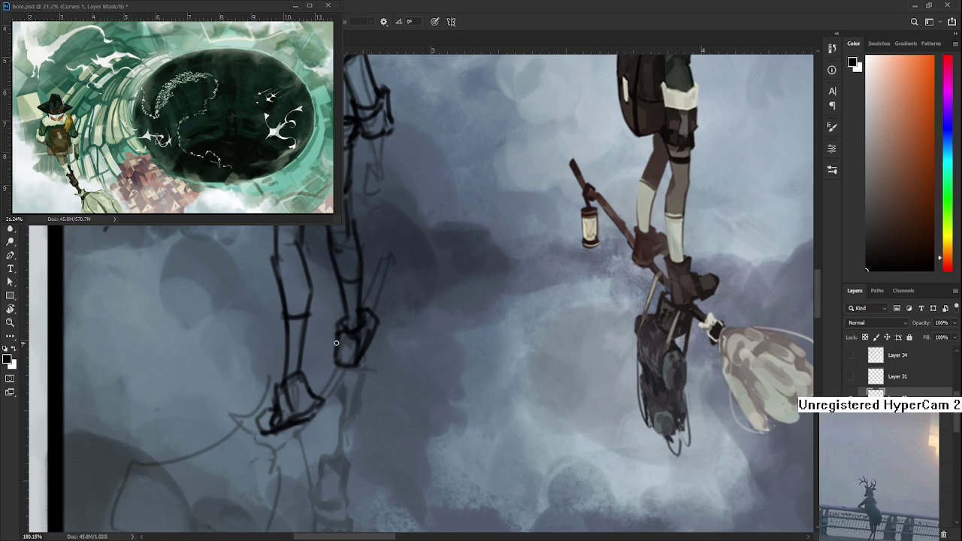
{"action": "left_click_drag", "start_coordinate": [336, 363], "coordinate": [362, 370]}
{"action": "left_click_drag", "start_coordinate": [376, 325], "coordinate": [368, 354]}
{"action": "scroll", "coordinate": [379, 337], "scroll_direction": "down", "scroll_amount": 3}
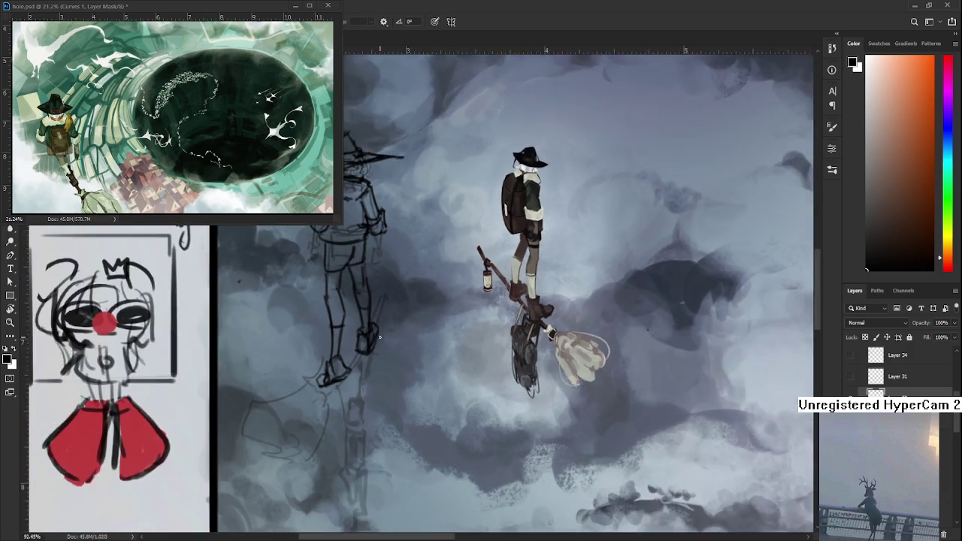
{"action": "scroll", "coordinate": [382, 342], "scroll_direction": "down", "scroll_amount": 2}
{"action": "scroll", "coordinate": [381, 343], "scroll_direction": "up", "scroll_amount": 3}
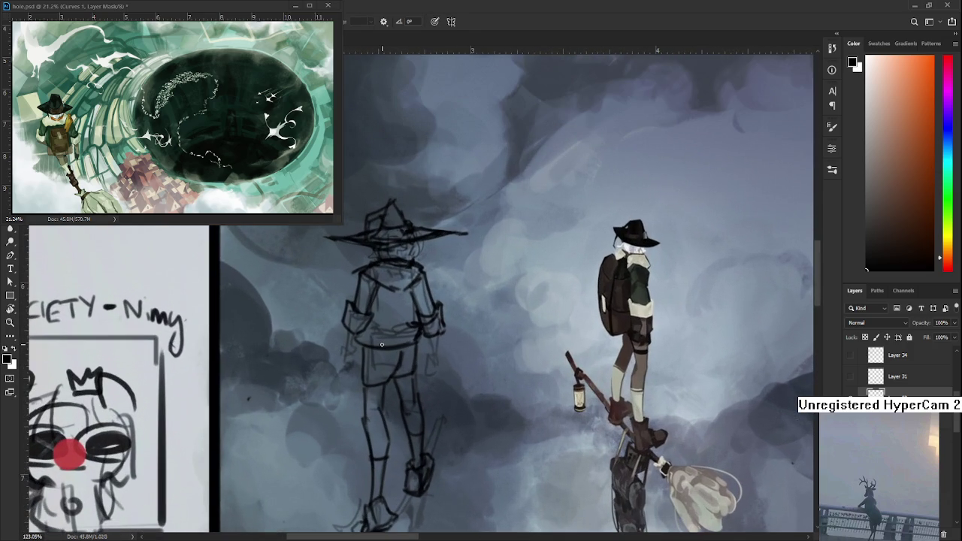
{"action": "left_click_drag", "start_coordinate": [381, 343], "coordinate": [375, 336]}
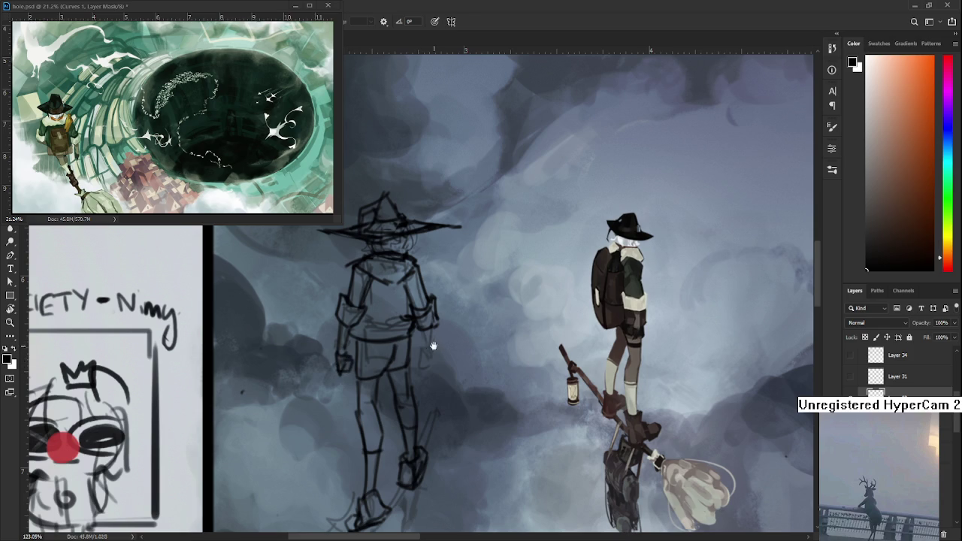
{"action": "left_click_drag", "start_coordinate": [431, 342], "coordinate": [369, 360]}
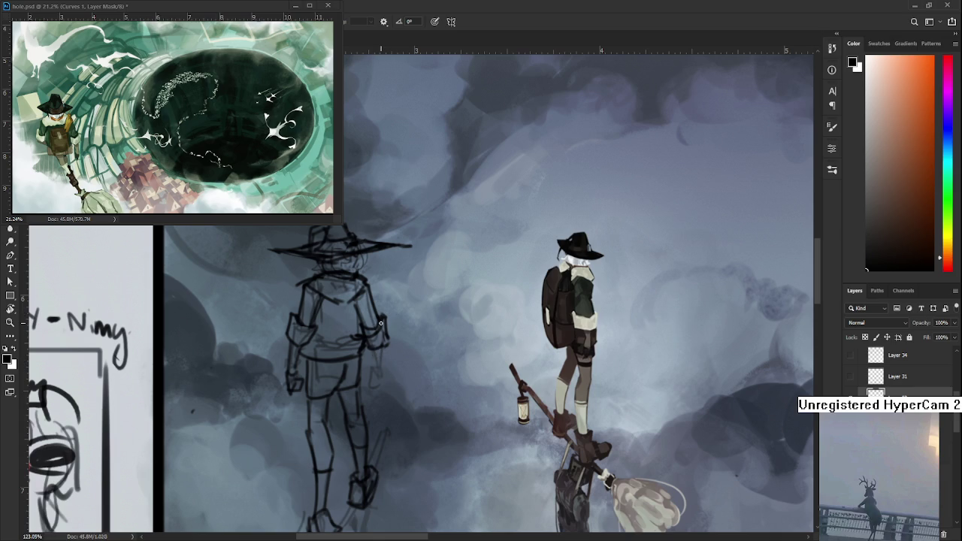
{"action": "left_click_drag", "start_coordinate": [379, 323], "coordinate": [362, 327]}
{"action": "key", "text": "ctrl+t"}
{"action": "left_click_drag", "start_coordinate": [399, 369], "coordinate": [391, 350]}
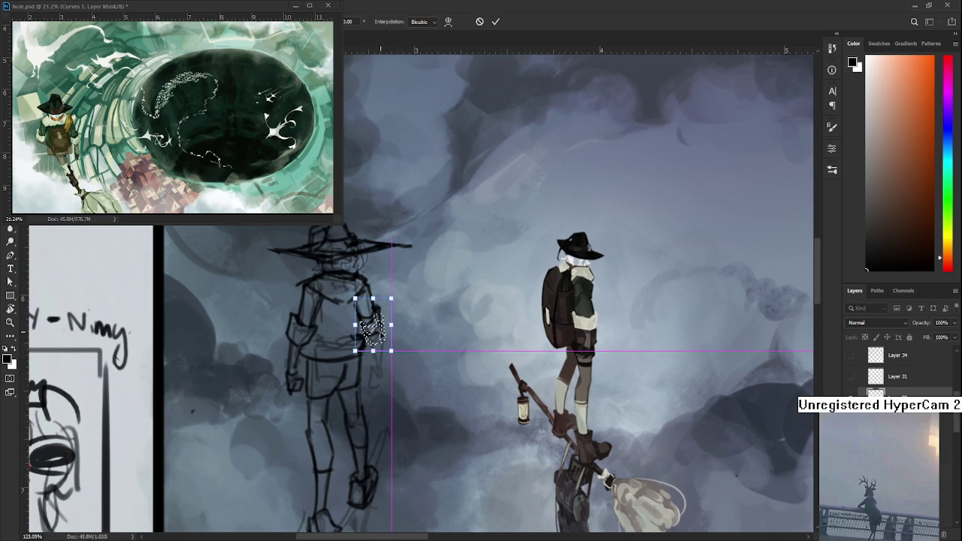
{"action": "key", "text": "Escape"}
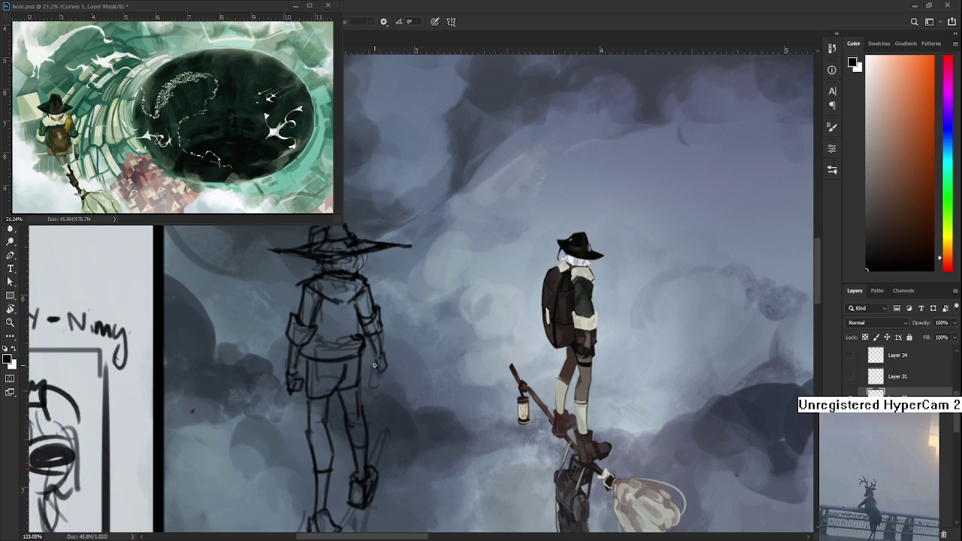
{"action": "left_click_drag", "start_coordinate": [421, 331], "coordinate": [440, 384]}
Lasso the sketch's right hand, move it slightly, and tweak it with Free Transform.
{"action": "scroll", "coordinate": [440, 384], "scroll_direction": "down", "scroll_amount": 3}
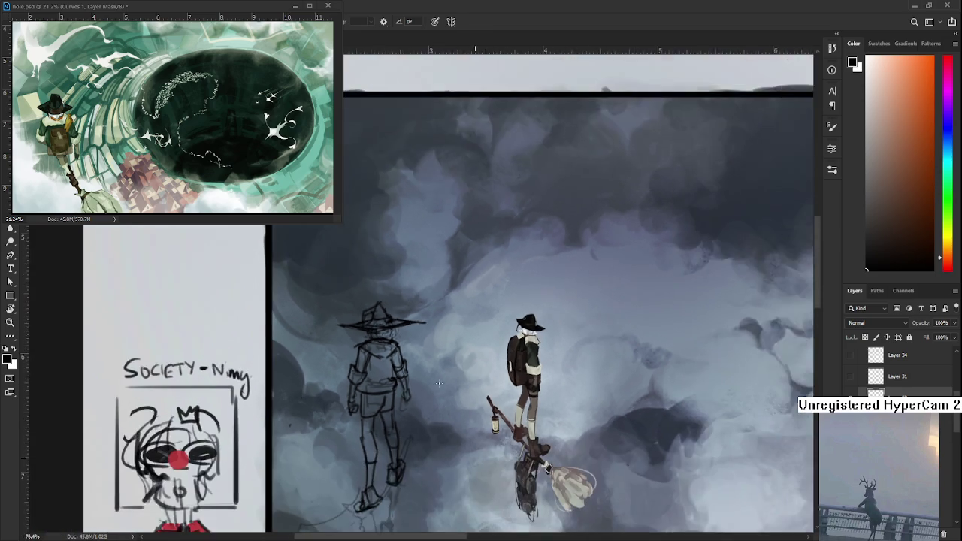
{"action": "scroll", "coordinate": [440, 385], "scroll_direction": "down", "scroll_amount": 2}
{"action": "scroll", "coordinate": [442, 387], "scroll_direction": "down", "scroll_amount": 1}
{"action": "scroll", "coordinate": [439, 384], "scroll_direction": "up", "scroll_amount": 4}
{"action": "scroll", "coordinate": [441, 387], "scroll_direction": "up", "scroll_amount": 1}
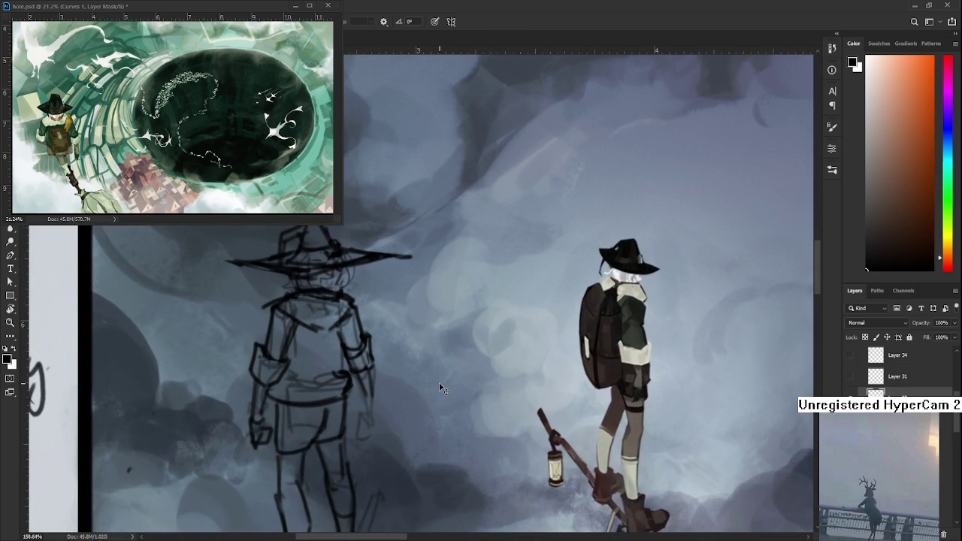
{"action": "left_click_drag", "start_coordinate": [370, 337], "coordinate": [344, 361]}
{"action": "key", "text": "v"}
{"action": "left_click_drag", "start_coordinate": [376, 391], "coordinate": [382, 410]}
{"action": "key", "text": "ctrl+t"}
{"action": "left_click_drag", "start_coordinate": [381, 423], "coordinate": [372, 392]}
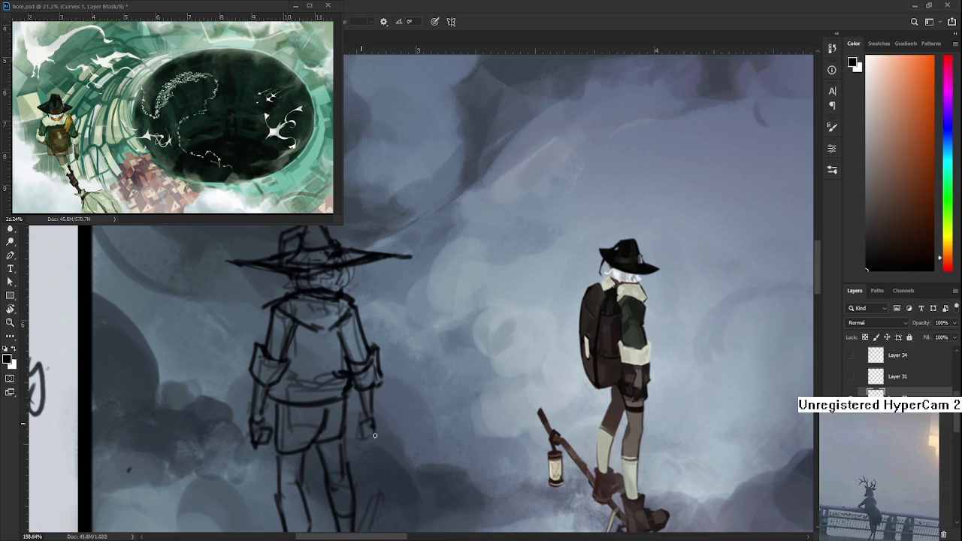
{"action": "mouse_move", "coordinate": [373, 387]}
{"action": "left_mouse_down"}
{"action": "mouse_move", "coordinate": [382, 415]}
{"action": "mouse_move", "coordinate": [405, 346]}
{"action": "mouse_move", "coordinate": [385, 380]}
{"action": "left_mouse_up"}
{"action": "scroll", "coordinate": [388, 400], "scroll_direction": "down", "scroll_amount": 5}
{"action": "scroll", "coordinate": [384, 377], "scroll_direction": "up", "scroll_amount": 2}
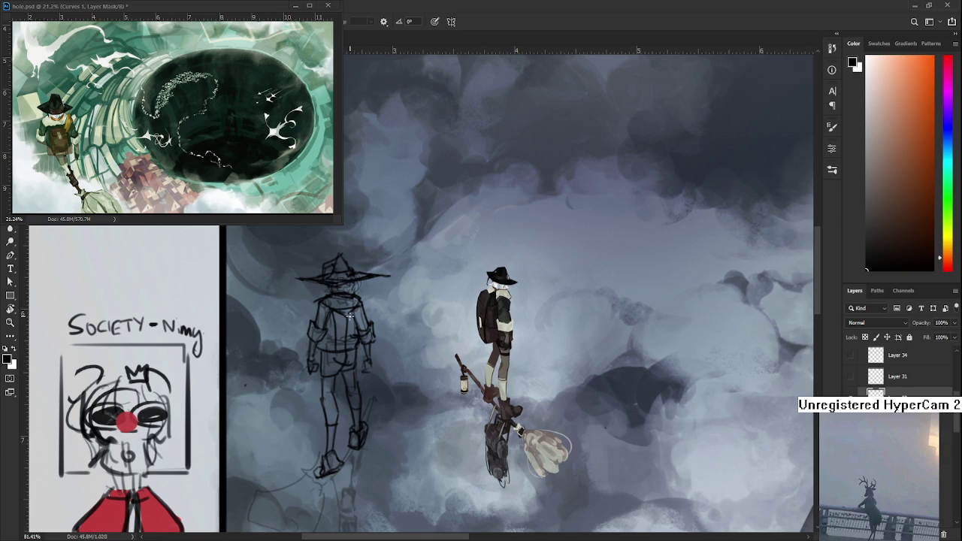
Sketch lines along the figure's right arm and add detail strokes on the backpack's right side.
{"action": "left_click_drag", "start_coordinate": [375, 308], "coordinate": [377, 355]}
{"action": "left_click_drag", "start_coordinate": [359, 311], "coordinate": [368, 321]}
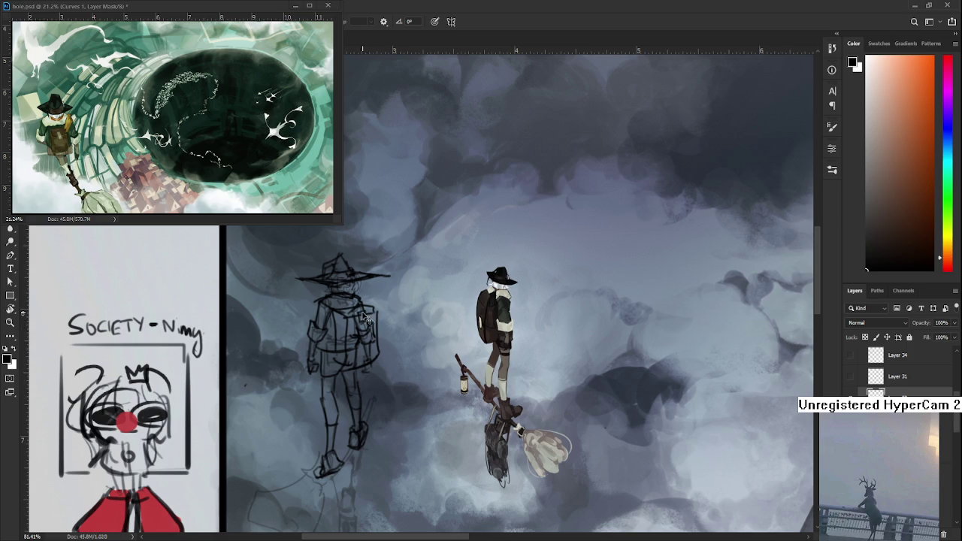
{"action": "mouse_move", "coordinate": [351, 338]}
{"action": "left_mouse_down"}
{"action": "mouse_move", "coordinate": [374, 335]}
{"action": "mouse_move", "coordinate": [372, 326]}
{"action": "left_mouse_up"}
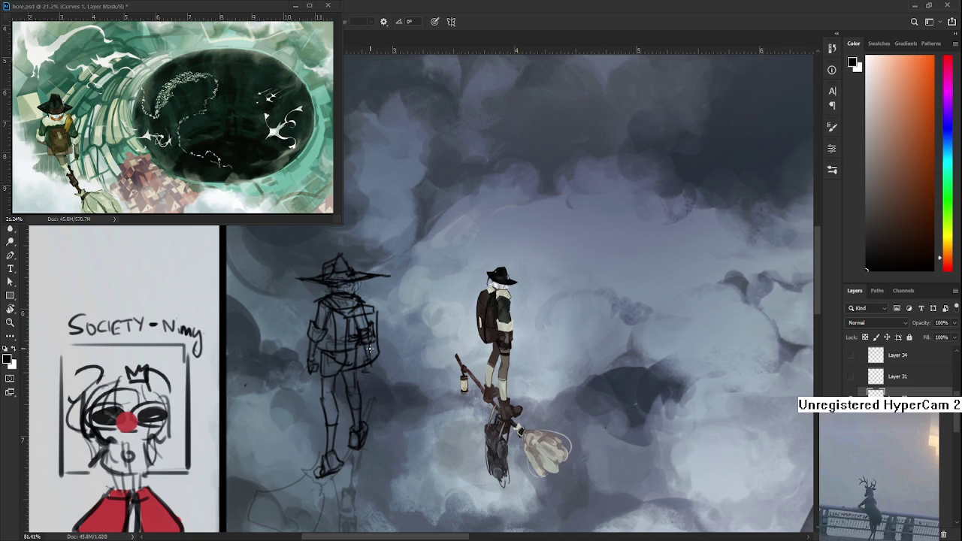
{"action": "scroll", "coordinate": [369, 348], "scroll_direction": "down", "scroll_amount": 1}
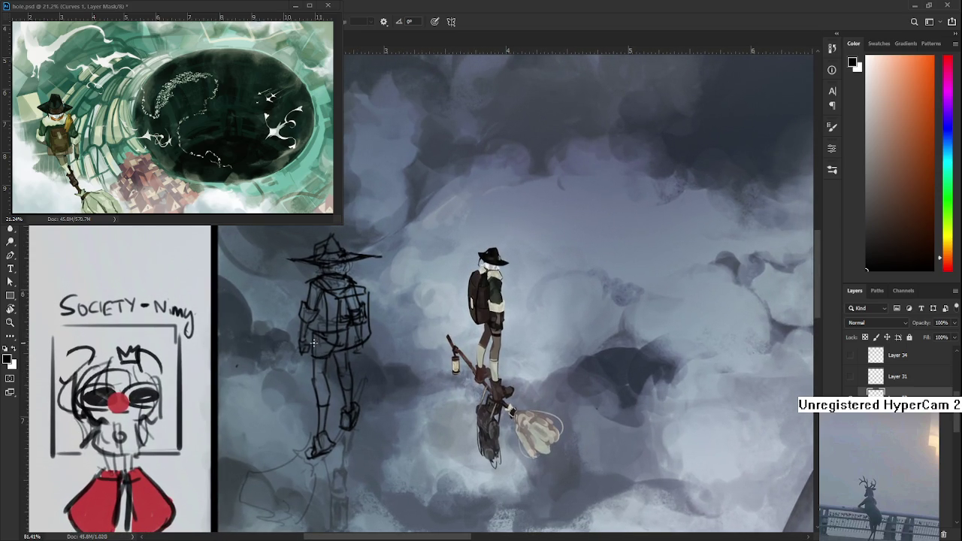
{"action": "left_click_drag", "start_coordinate": [353, 349], "coordinate": [344, 353]}
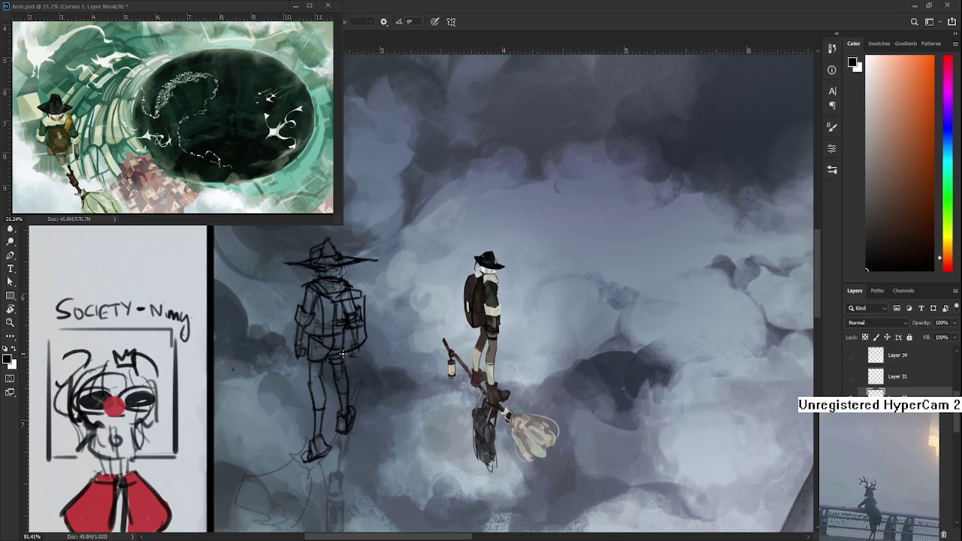
{"action": "scroll", "coordinate": [372, 329], "scroll_direction": "down", "scroll_amount": 2}
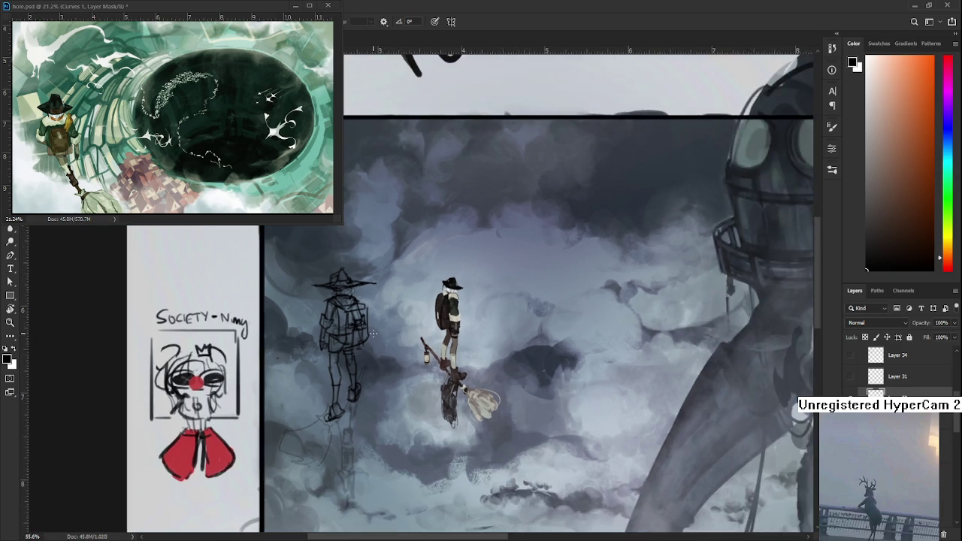
Zoom out and back in to review the whole cloudscape page.
{"action": "scroll", "coordinate": [371, 329], "scroll_direction": "down", "scroll_amount": 2}
{"action": "scroll", "coordinate": [371, 330], "scroll_direction": "down", "scroll_amount": 1}
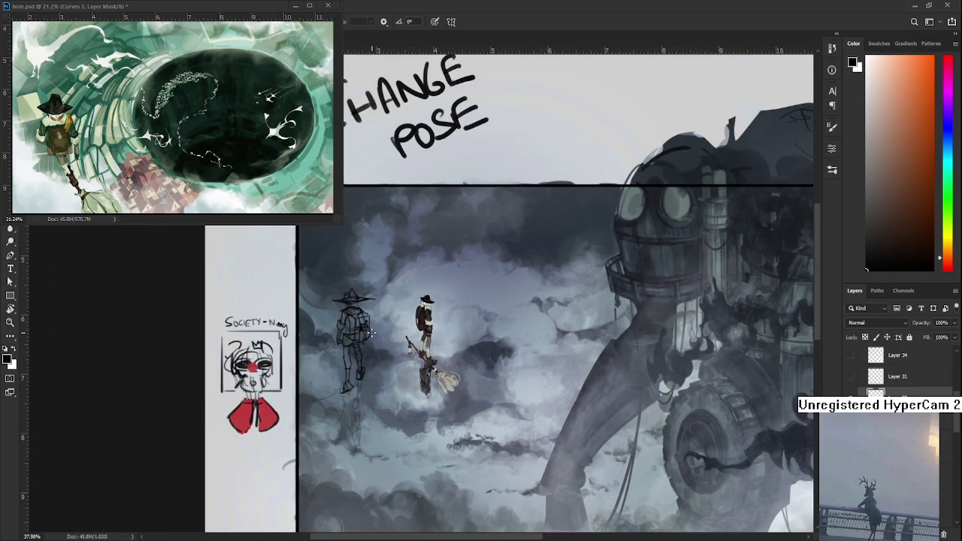
{"action": "scroll", "coordinate": [372, 331], "scroll_direction": "up", "scroll_amount": 2}
{"action": "scroll", "coordinate": [372, 330], "scroll_direction": "up", "scroll_amount": 1}
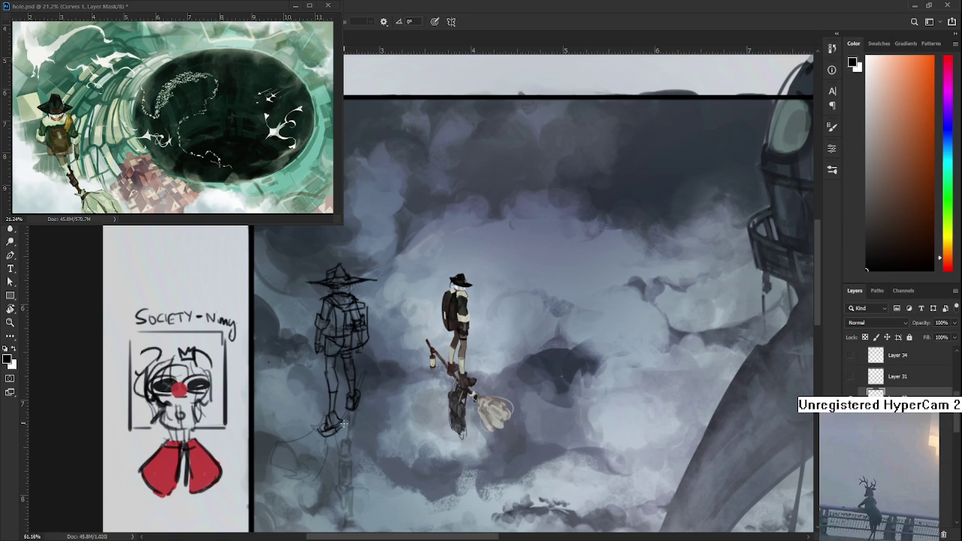
{"action": "scroll", "coordinate": [380, 402], "scroll_direction": "up", "scroll_amount": 2}
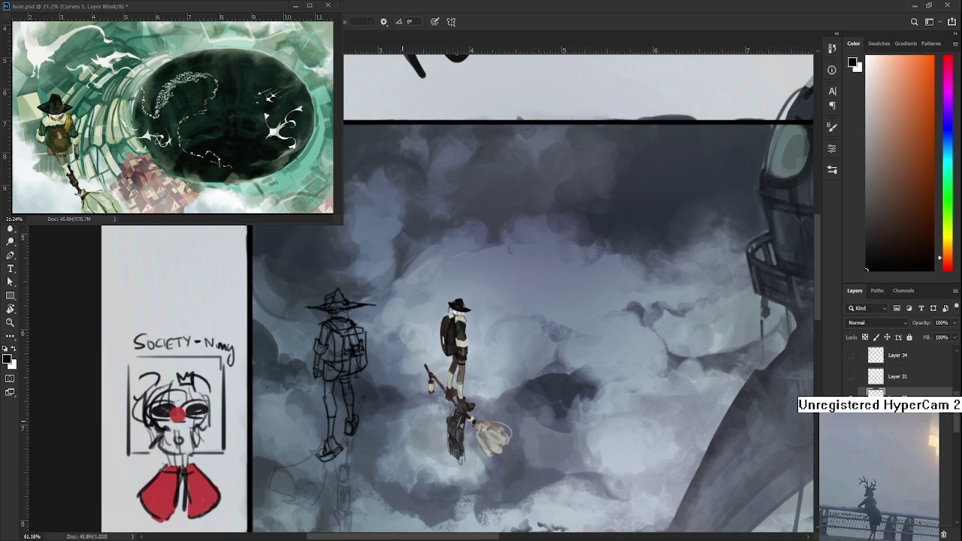
{"action": "scroll", "coordinate": [403, 420], "scroll_direction": "down", "scroll_amount": 2}
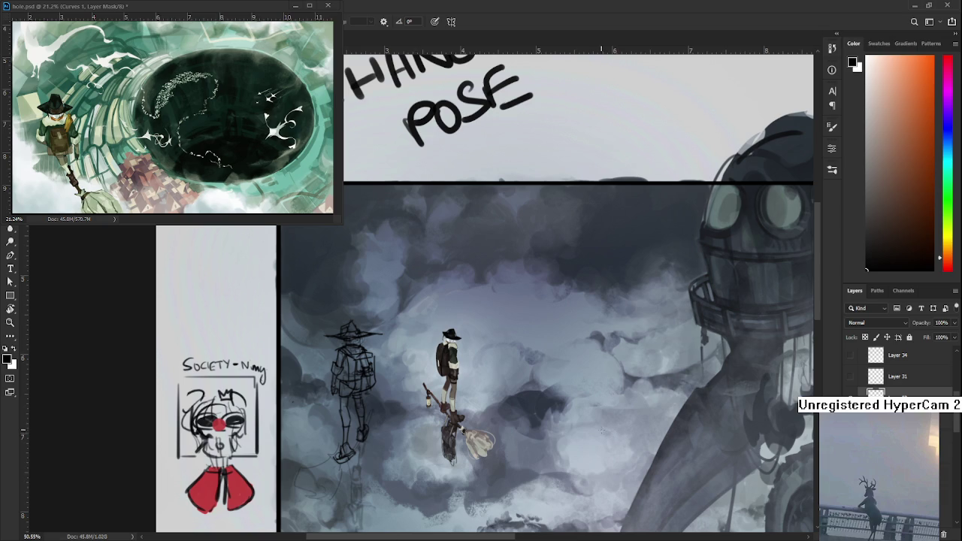
{"action": "scroll", "coordinate": [571, 432], "scroll_direction": "down", "scroll_amount": 2}
{"action": "scroll", "coordinate": [527, 433], "scroll_direction": "up", "scroll_amount": 3}
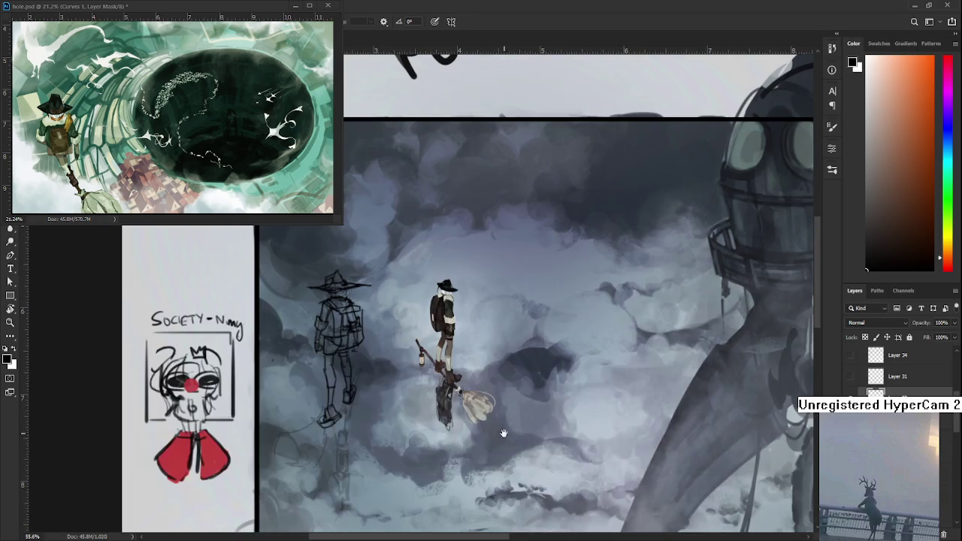
Hide the painted wanderer's layer and brush a diagonal staff beside the sketched figure's legs.
{"action": "left_click_drag", "start_coordinate": [455, 442], "coordinate": [496, 436]}
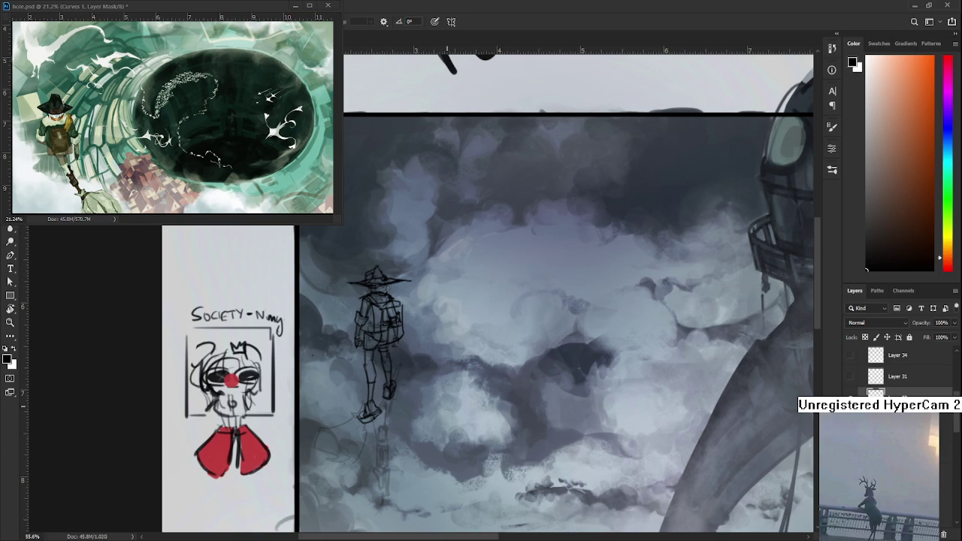
{"action": "left_click_drag", "start_coordinate": [416, 374], "coordinate": [408, 342]}
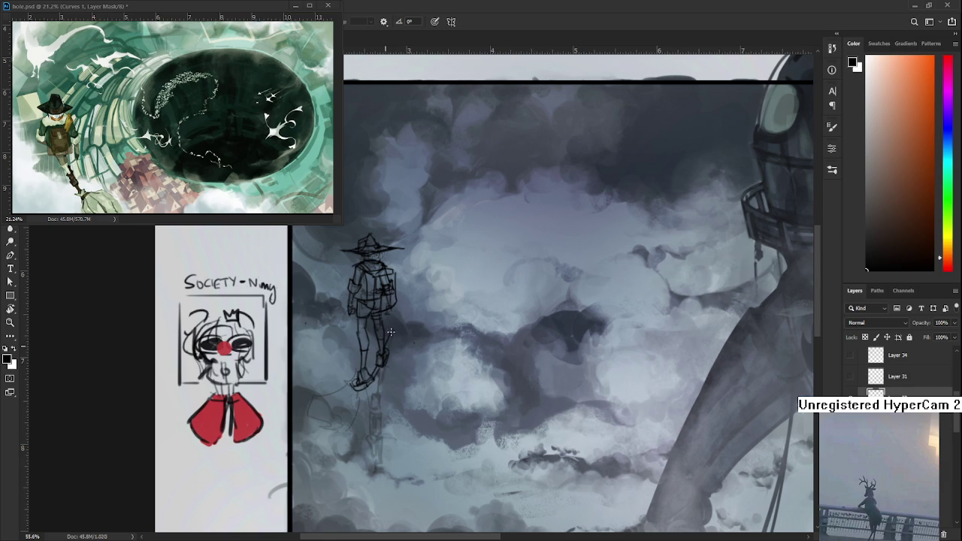
{"action": "mouse_move", "coordinate": [393, 334]}
{"action": "left_mouse_down"}
{"action": "mouse_move", "coordinate": [384, 366]}
{"action": "mouse_move", "coordinate": [414, 323]}
{"action": "left_mouse_up"}
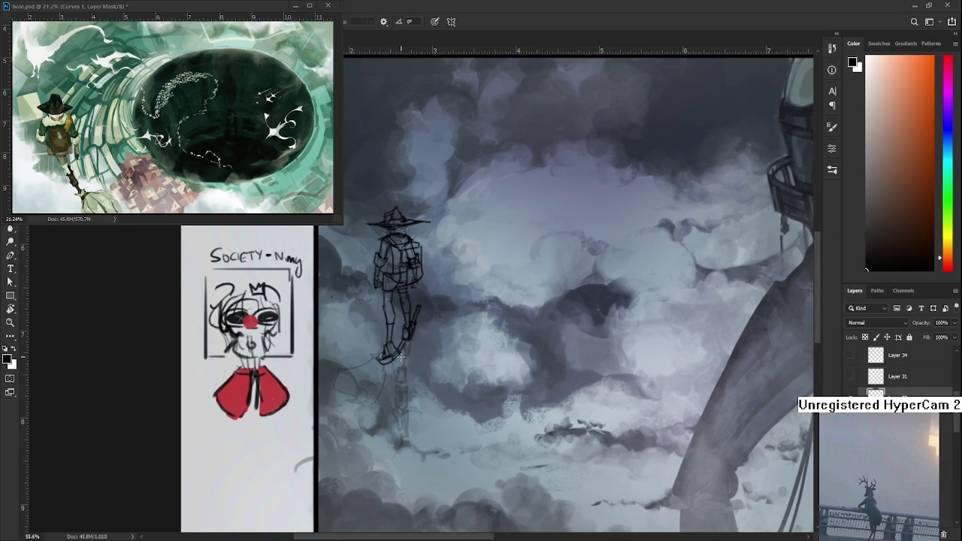